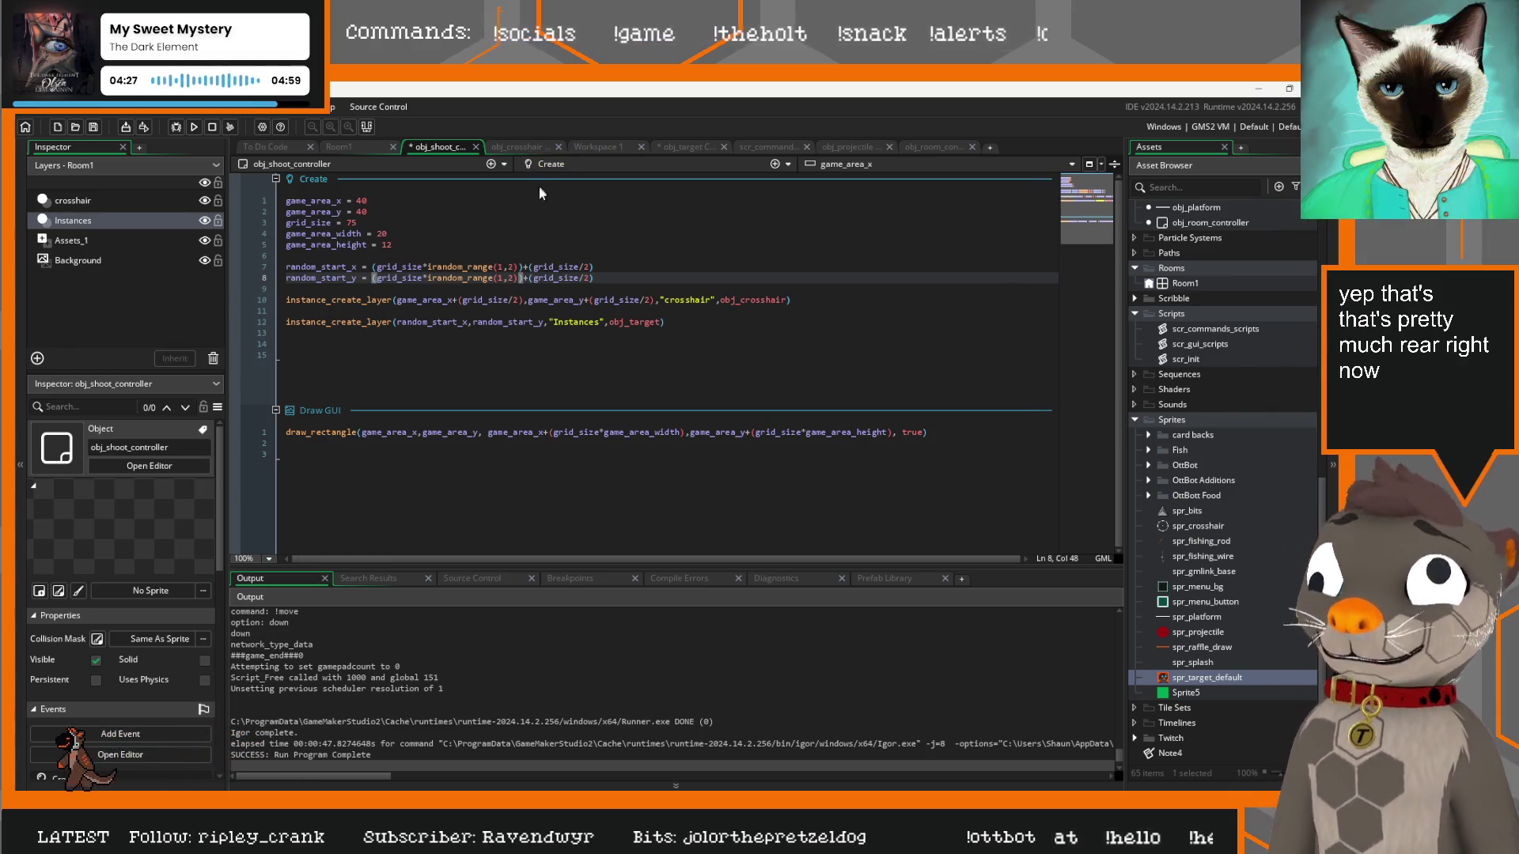
Change the crosshair's Draw GUI label offset from y-40 to y+40, then save and run
{"action": "left_click", "coordinate": [513, 147]}
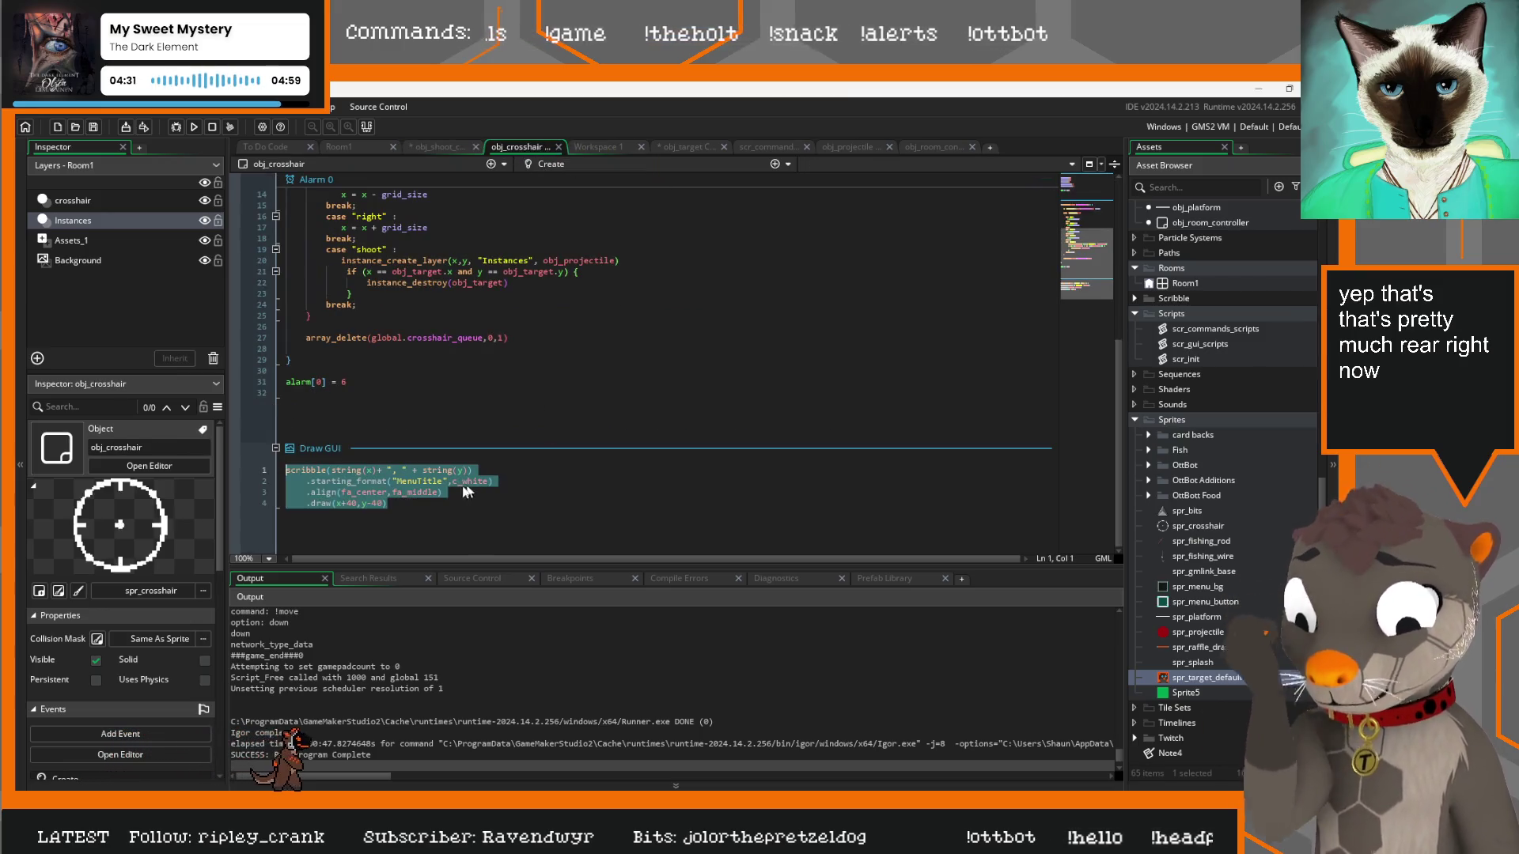
{"action": "left_click", "coordinate": [348, 504]}
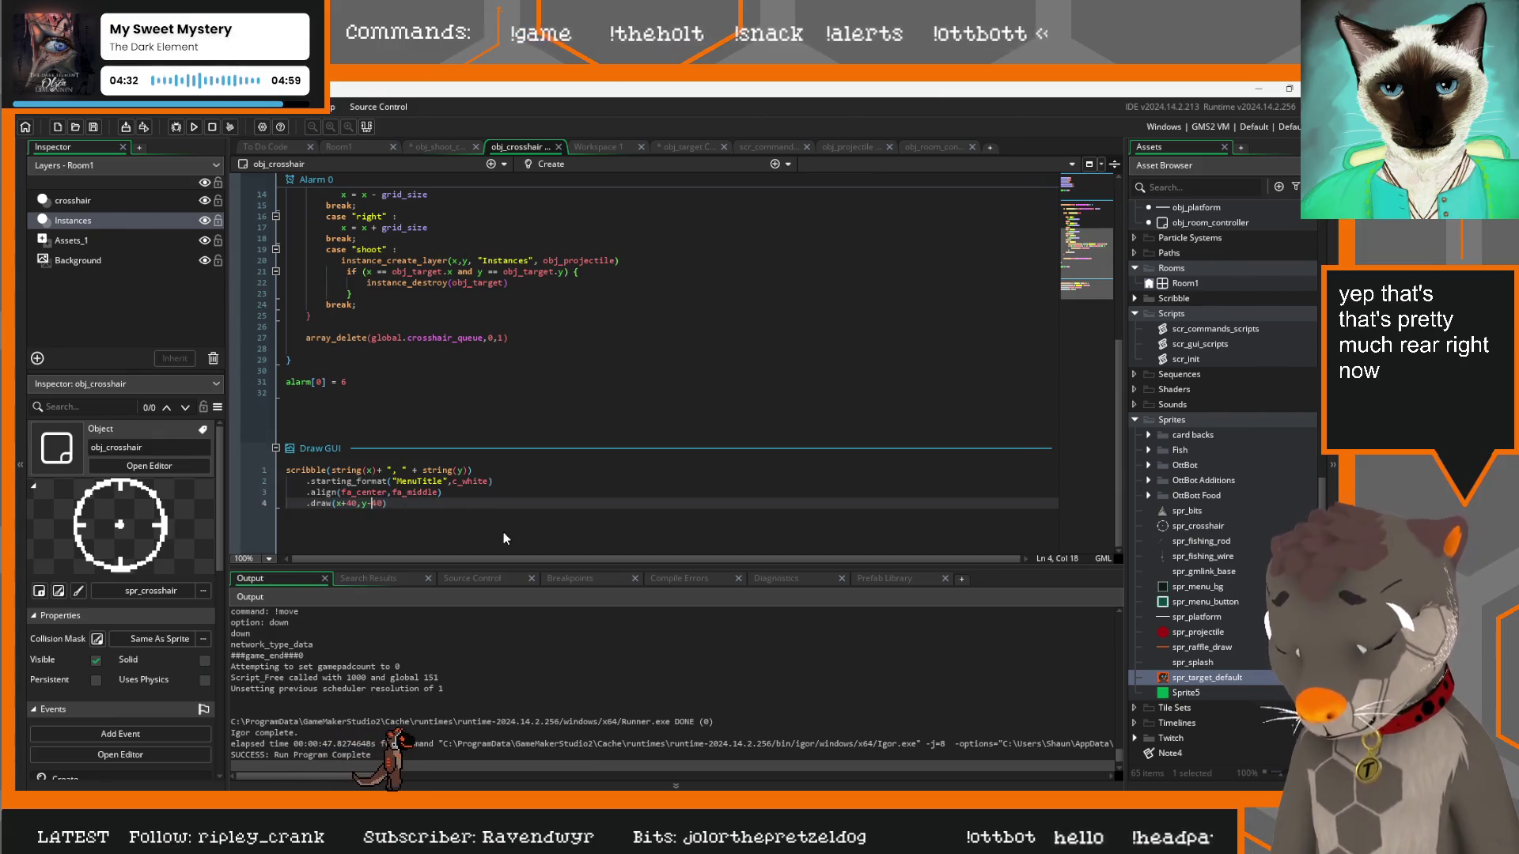
{"action": "key", "text": "BackSpace"}
{"action": "type", "text": "+"}
{"action": "key", "text": "F5"}
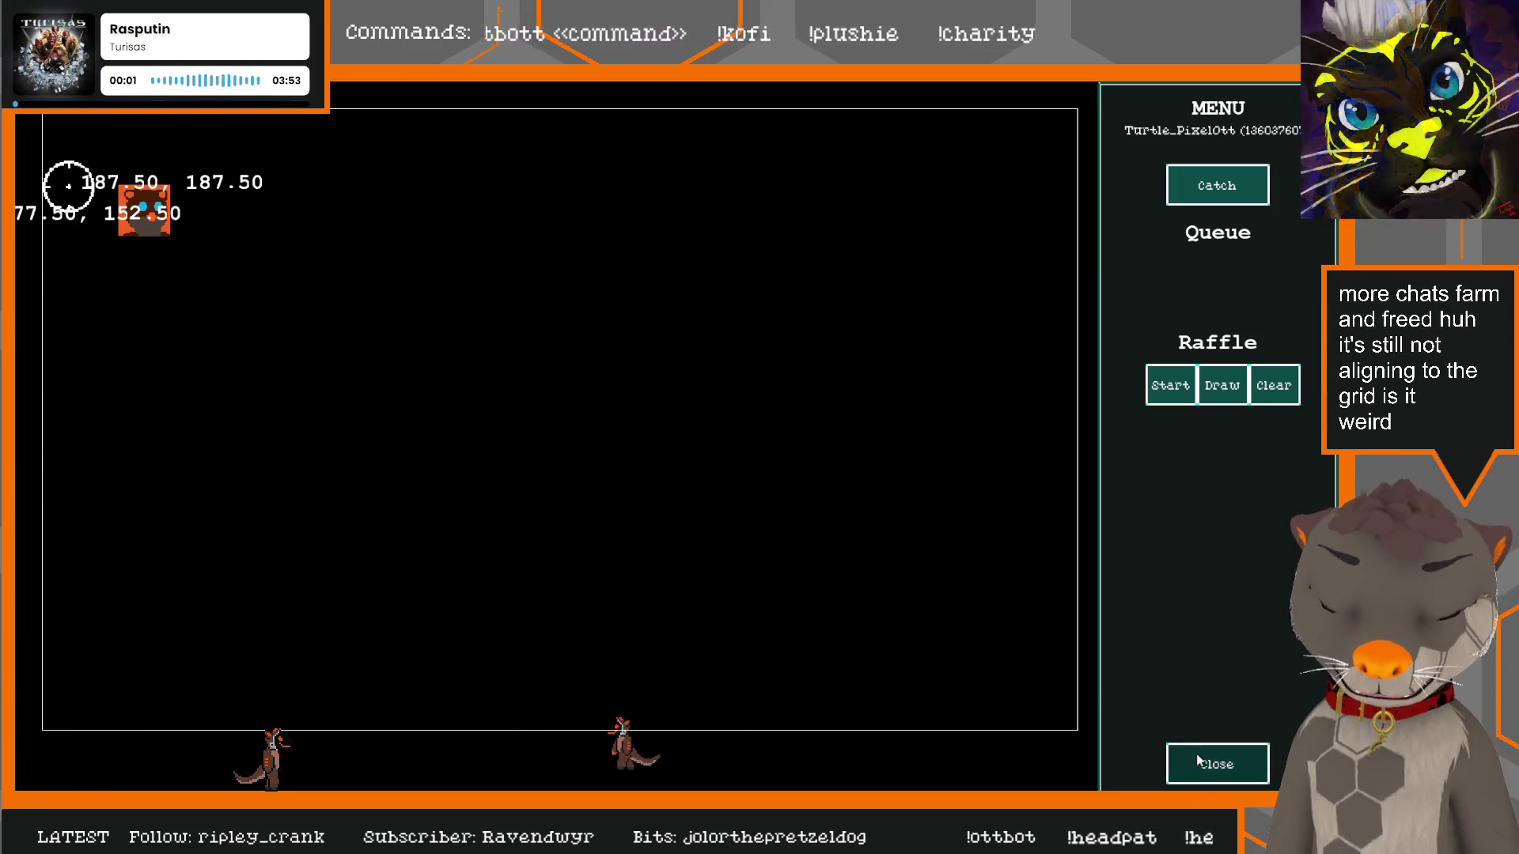
{"action": "key", "text": "alt+F4"}
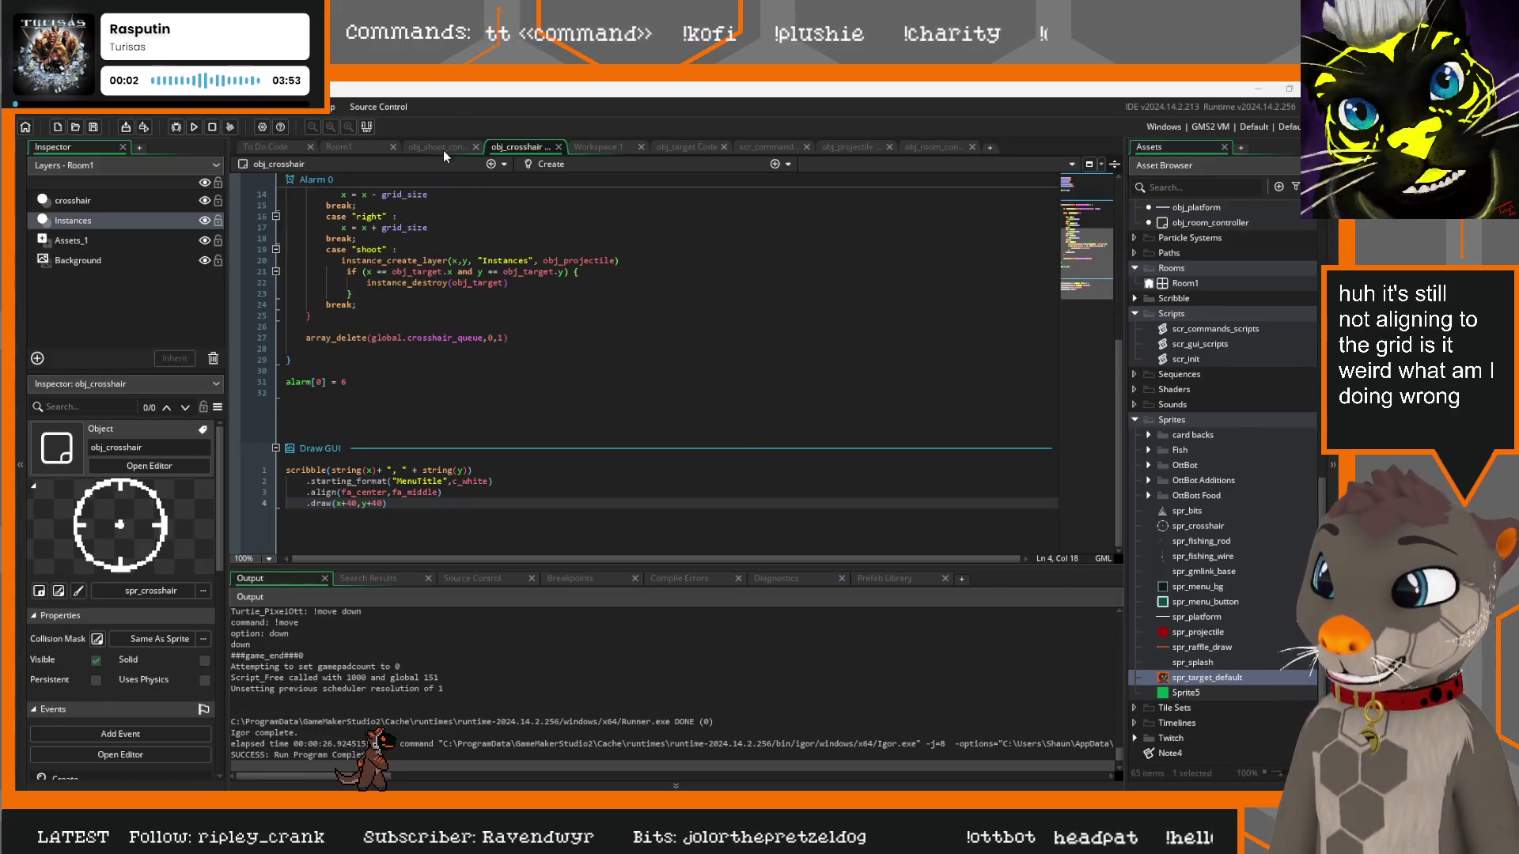
Review the shoot controller's grid_size, random start lines and crosshair spawn arguments
{"action": "left_click", "coordinate": [437, 147]}
{"action": "left_click", "coordinate": [521, 219]}
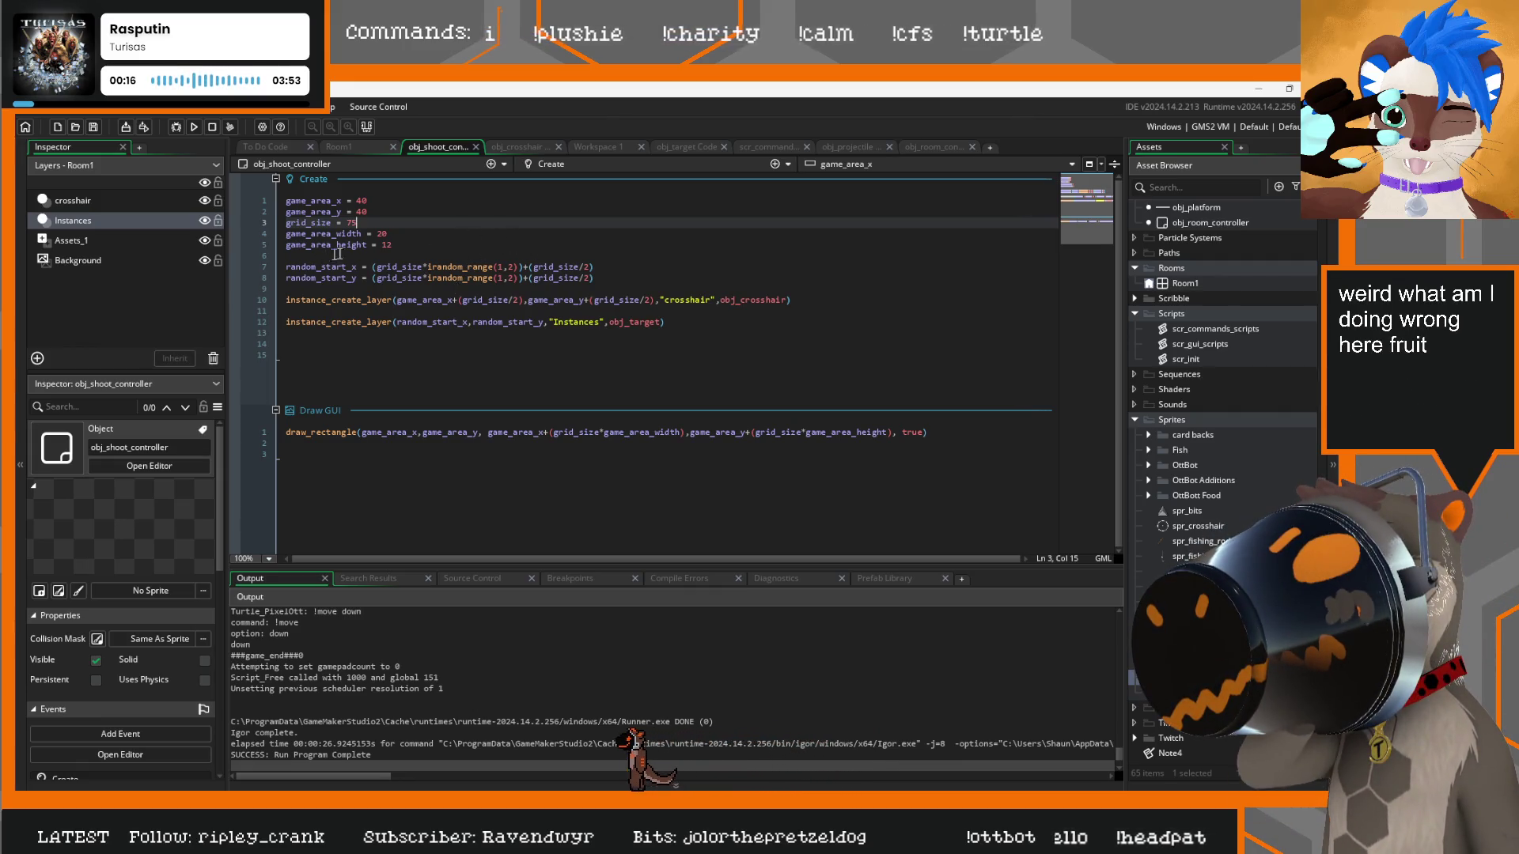
{"action": "left_click_drag", "start_coordinate": [598, 278], "coordinate": [284, 270]}
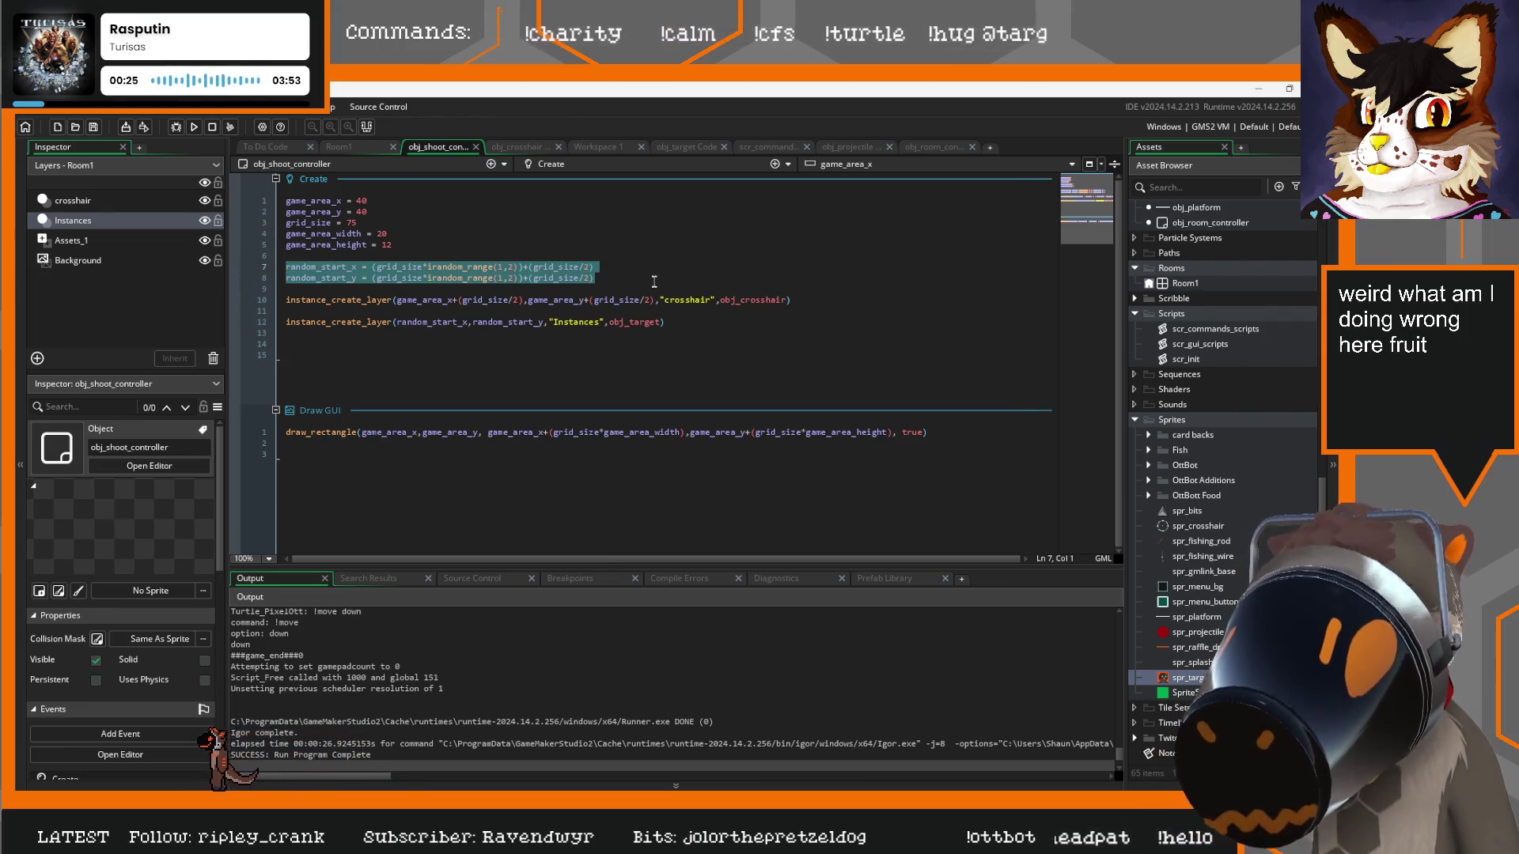
{"action": "left_click_drag", "start_coordinate": [656, 301], "coordinate": [395, 301]}
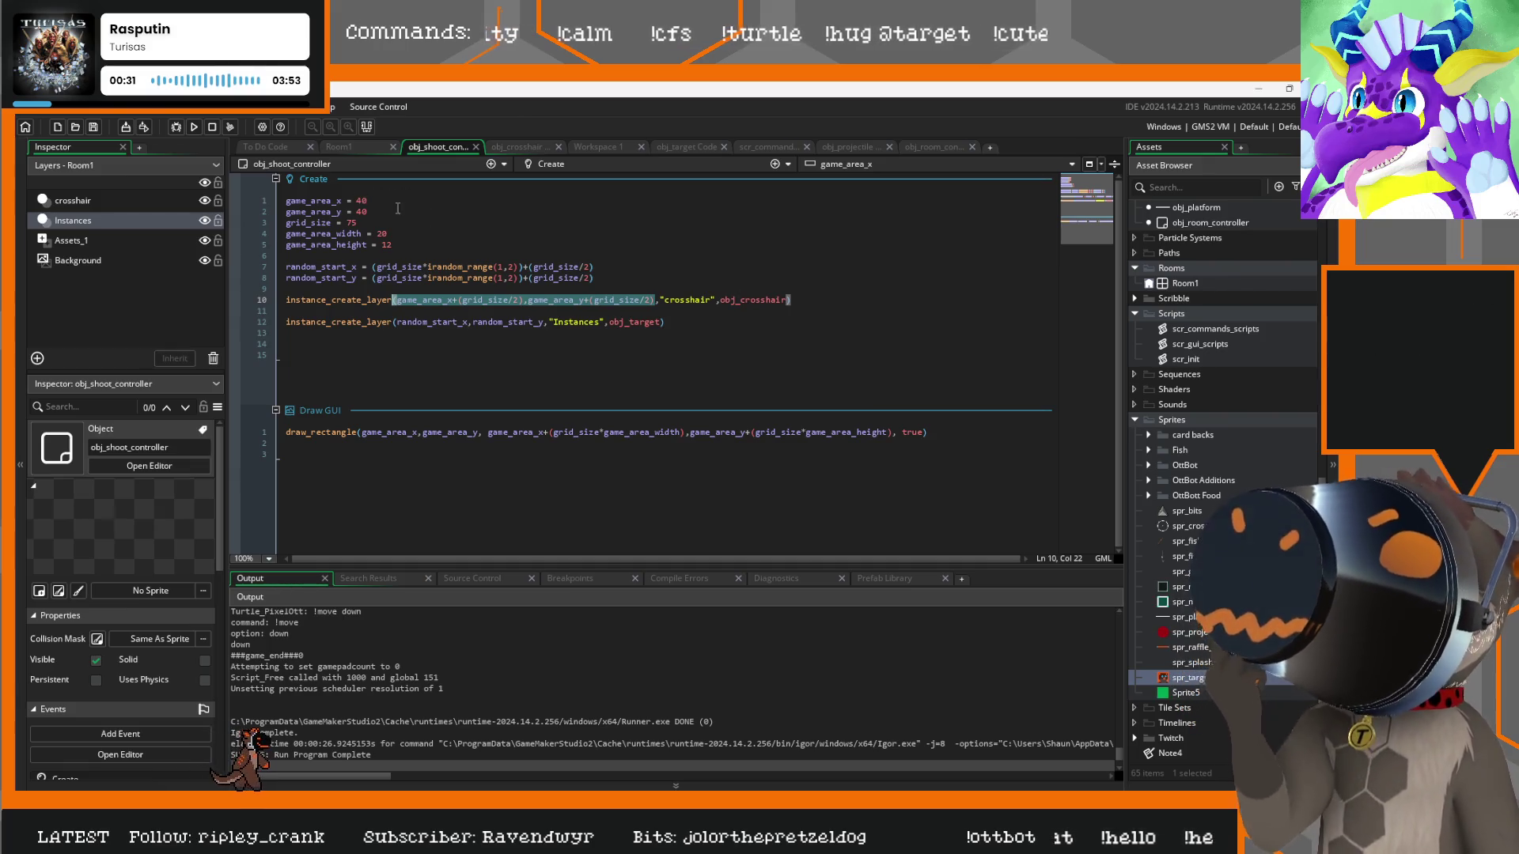
{"action": "left_click", "coordinate": [474, 221]}
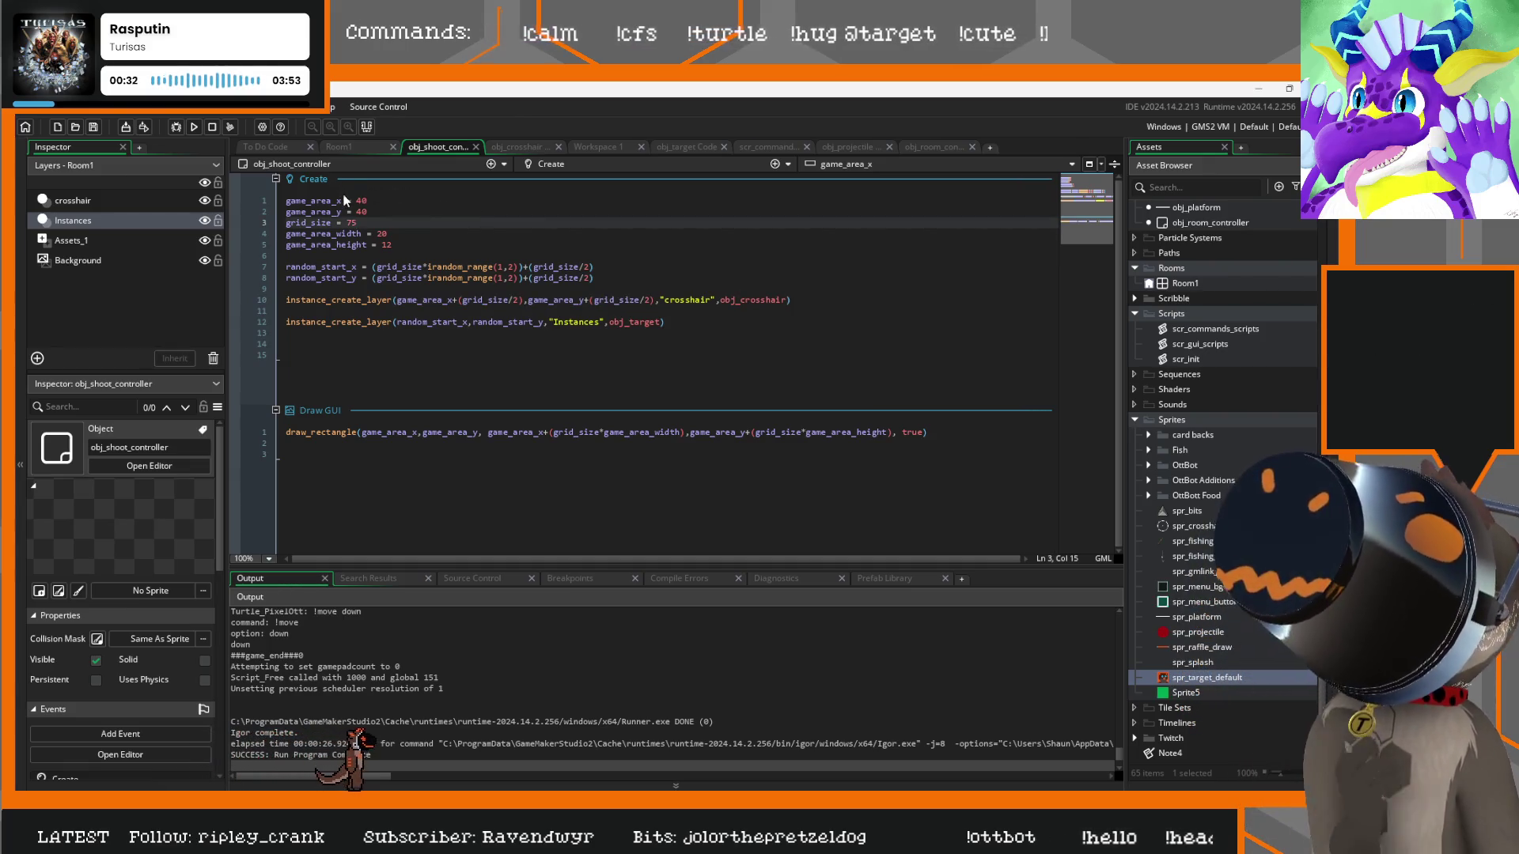
Prefix random_start_x with game_area_x + and random_start_y with game_area_y + in the shoot controller
{"action": "left_click", "coordinate": [340, 201]}
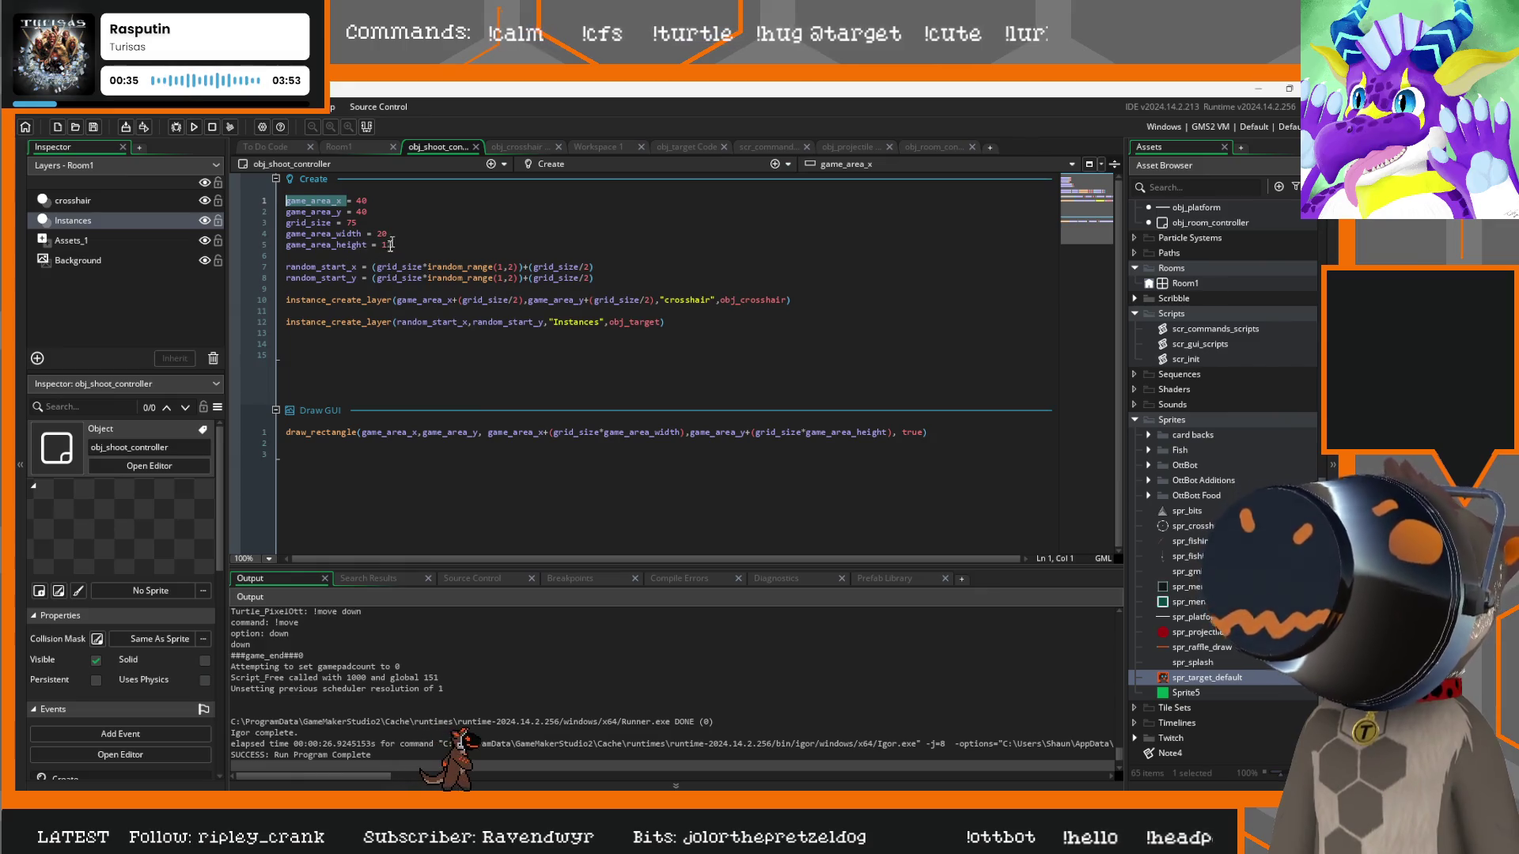
{"action": "left_click", "coordinate": [375, 266]}
{"action": "type", "text": "game_area_x"}
{"action": "type", "text": "+"}
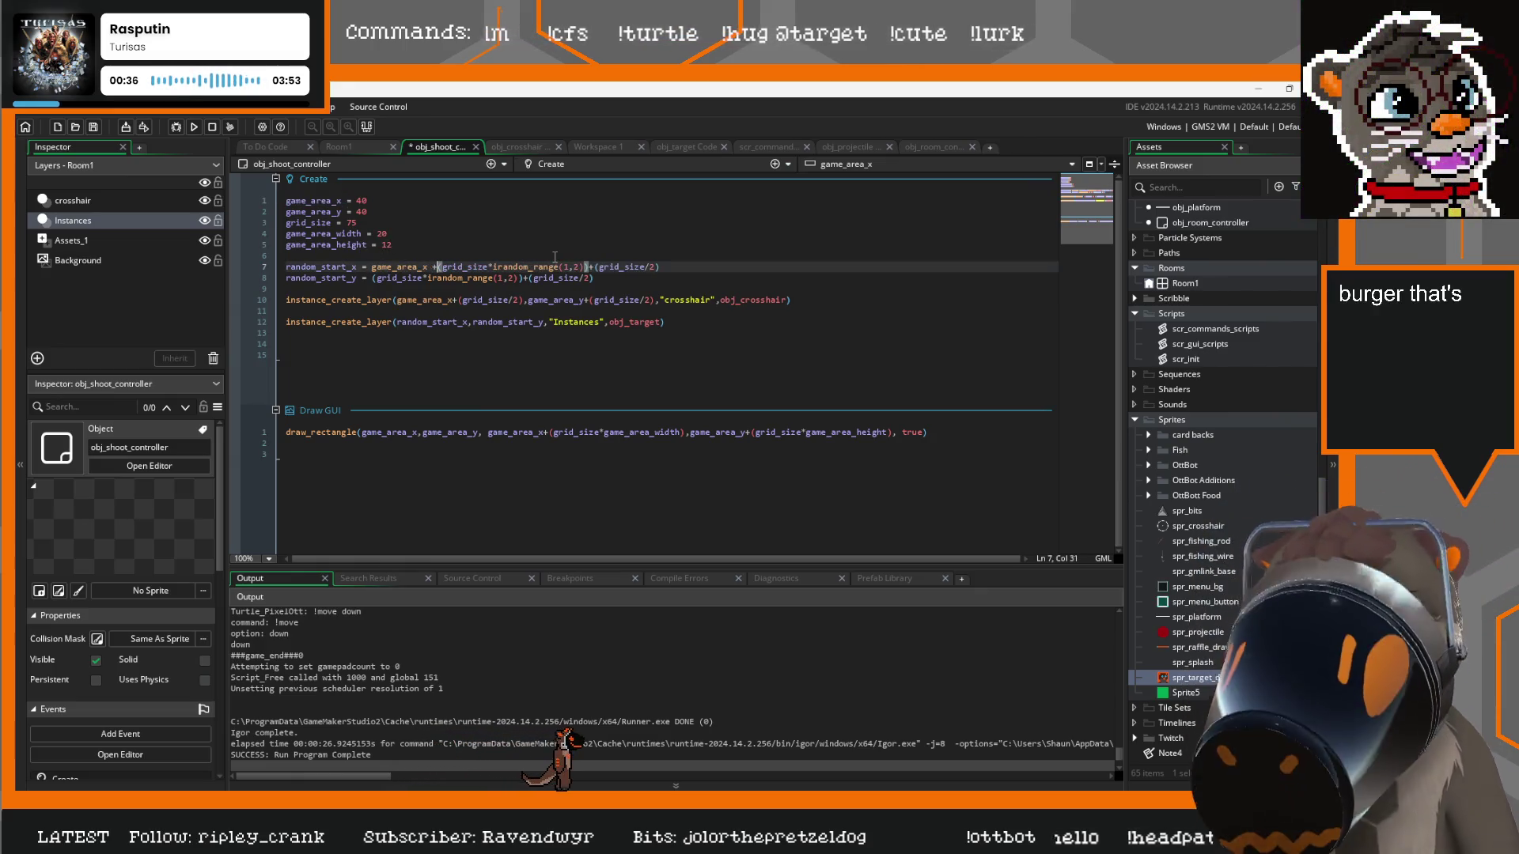
{"action": "left_click", "coordinate": [320, 212]}
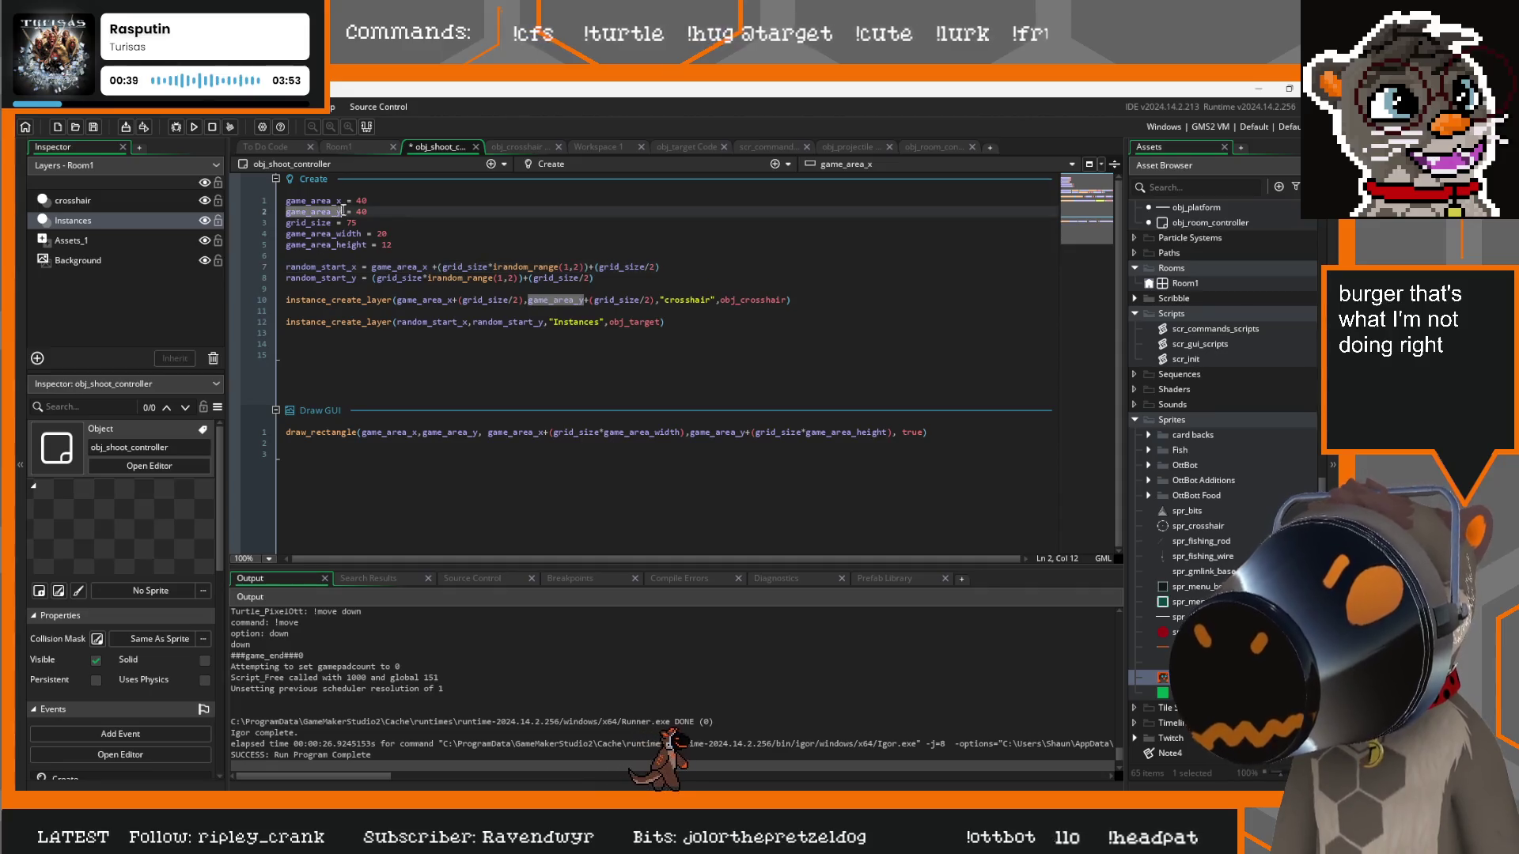
{"action": "key", "text": "ctrl+c"}
{"action": "left_click", "coordinate": [375, 278]}
{"action": "key", "text": "ctrl+v"}
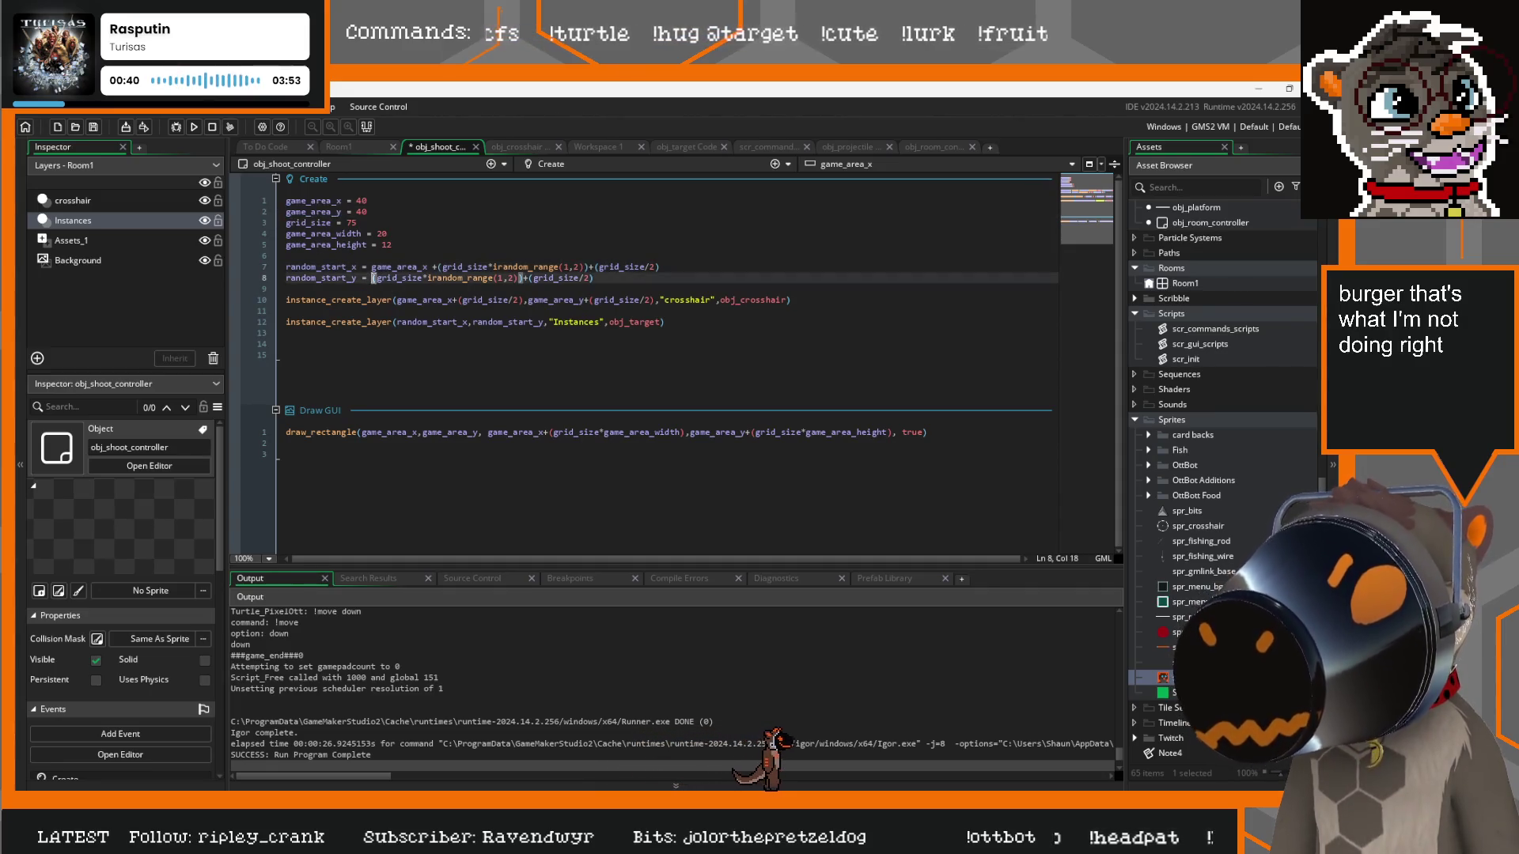
{"action": "type", "text": "+"}
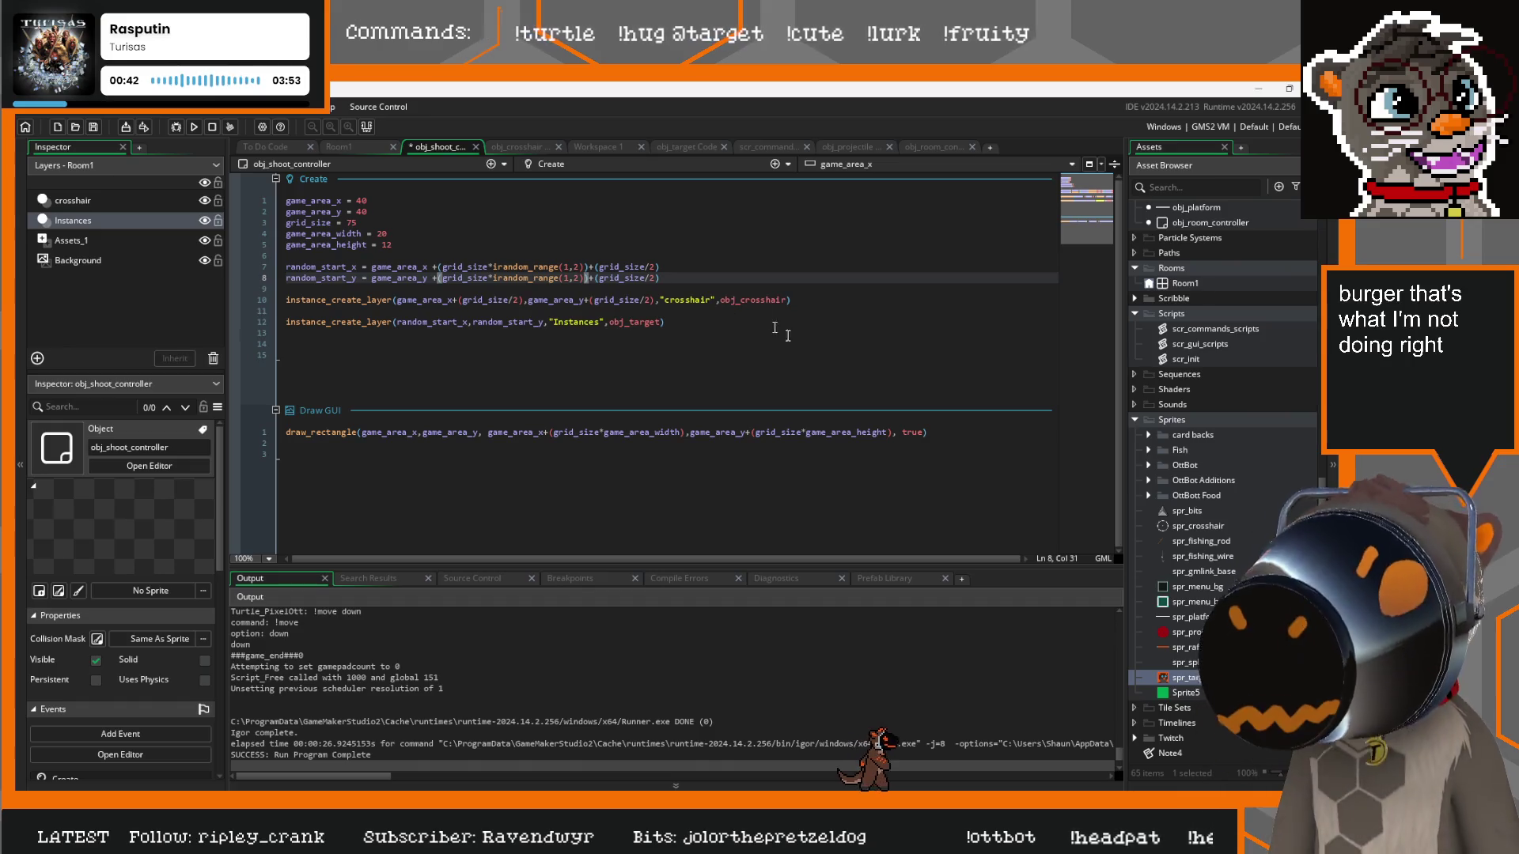
Paste both updated lines over obj_target's random start lines, then save and run
{"action": "left_click_drag", "start_coordinate": [697, 281], "coordinate": [269, 268]}
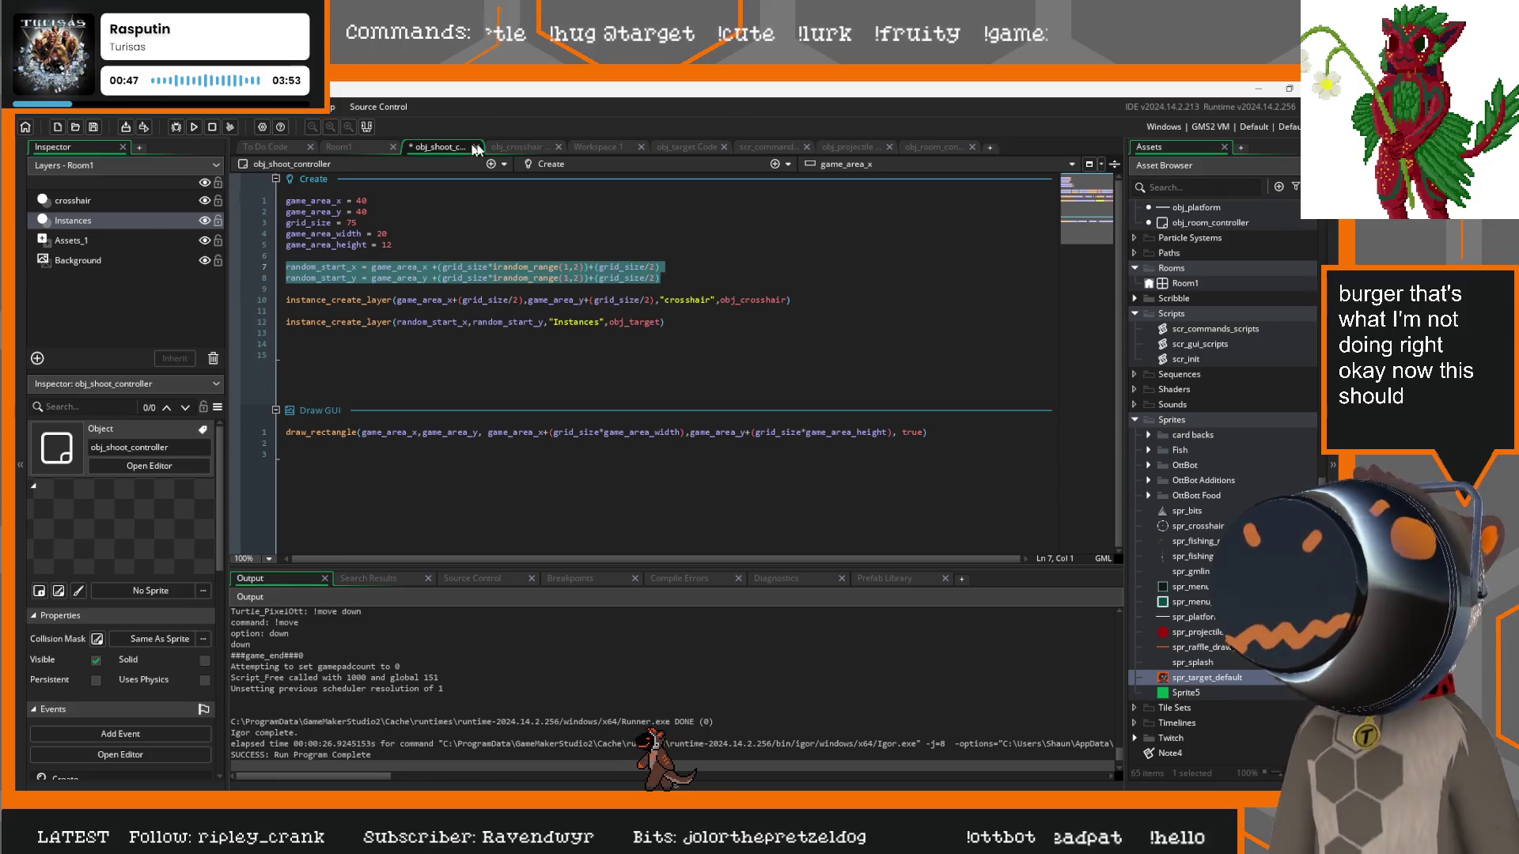
{"action": "left_click", "coordinate": [522, 147]}
{"action": "left_click", "coordinate": [685, 147]}
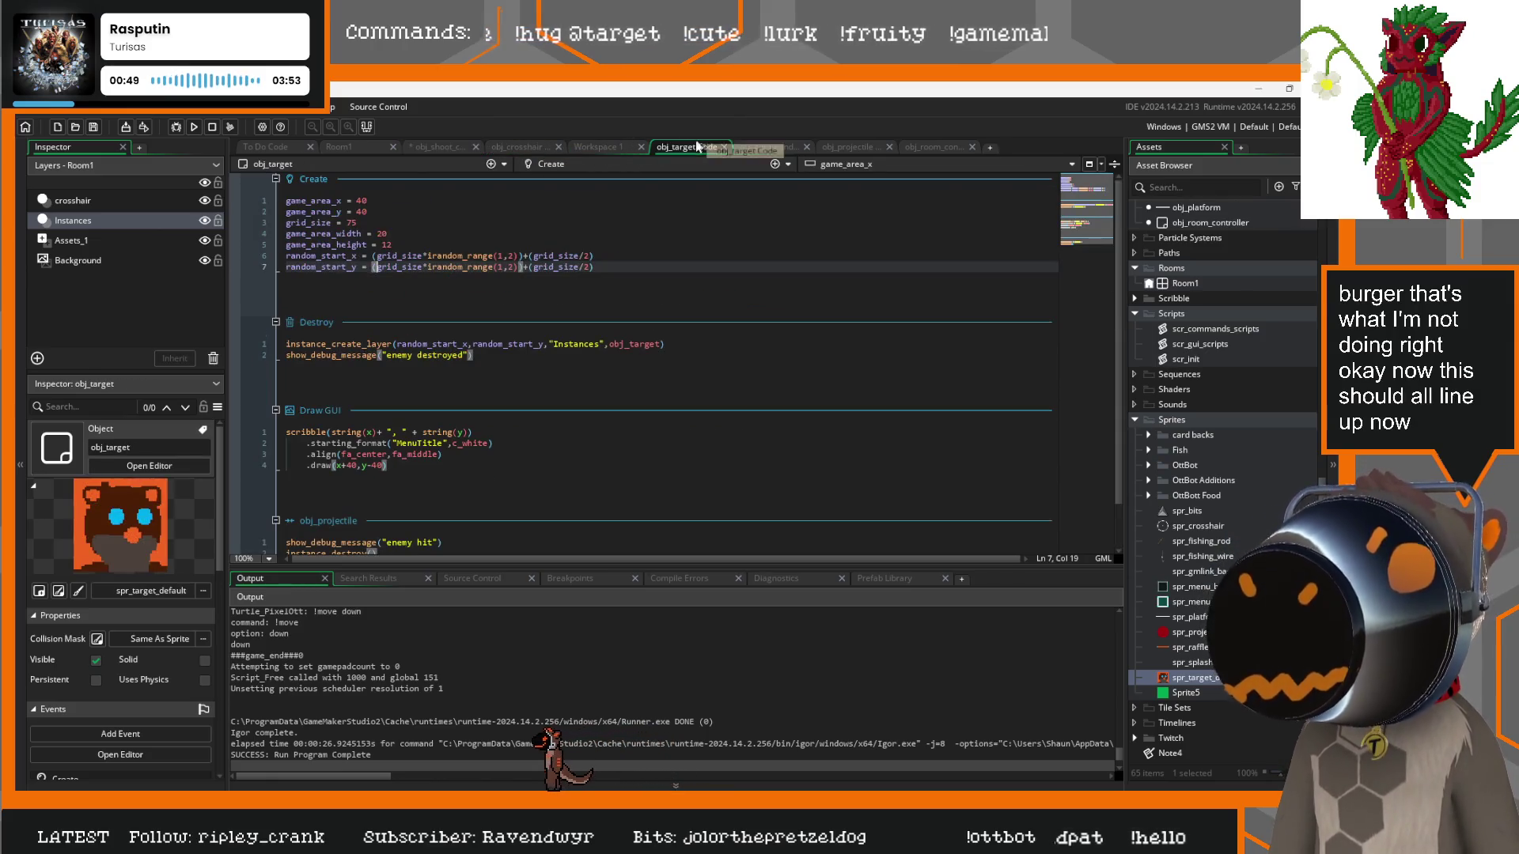
{"action": "left_click_drag", "start_coordinate": [660, 267], "coordinate": [247, 256]}
{"action": "key", "text": "ctrl+v"}
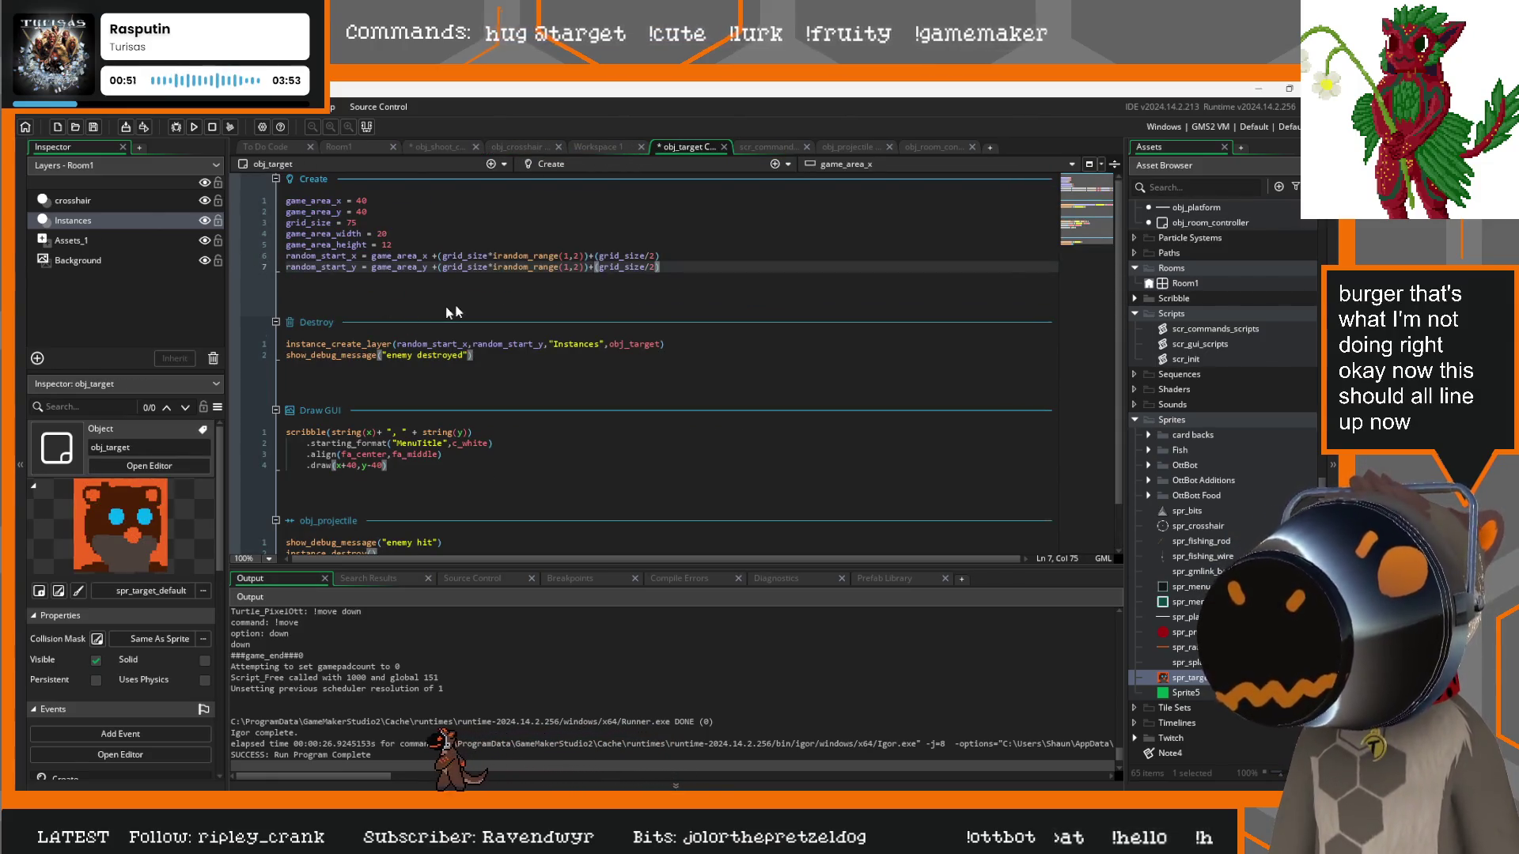
{"action": "key", "text": "F5"}
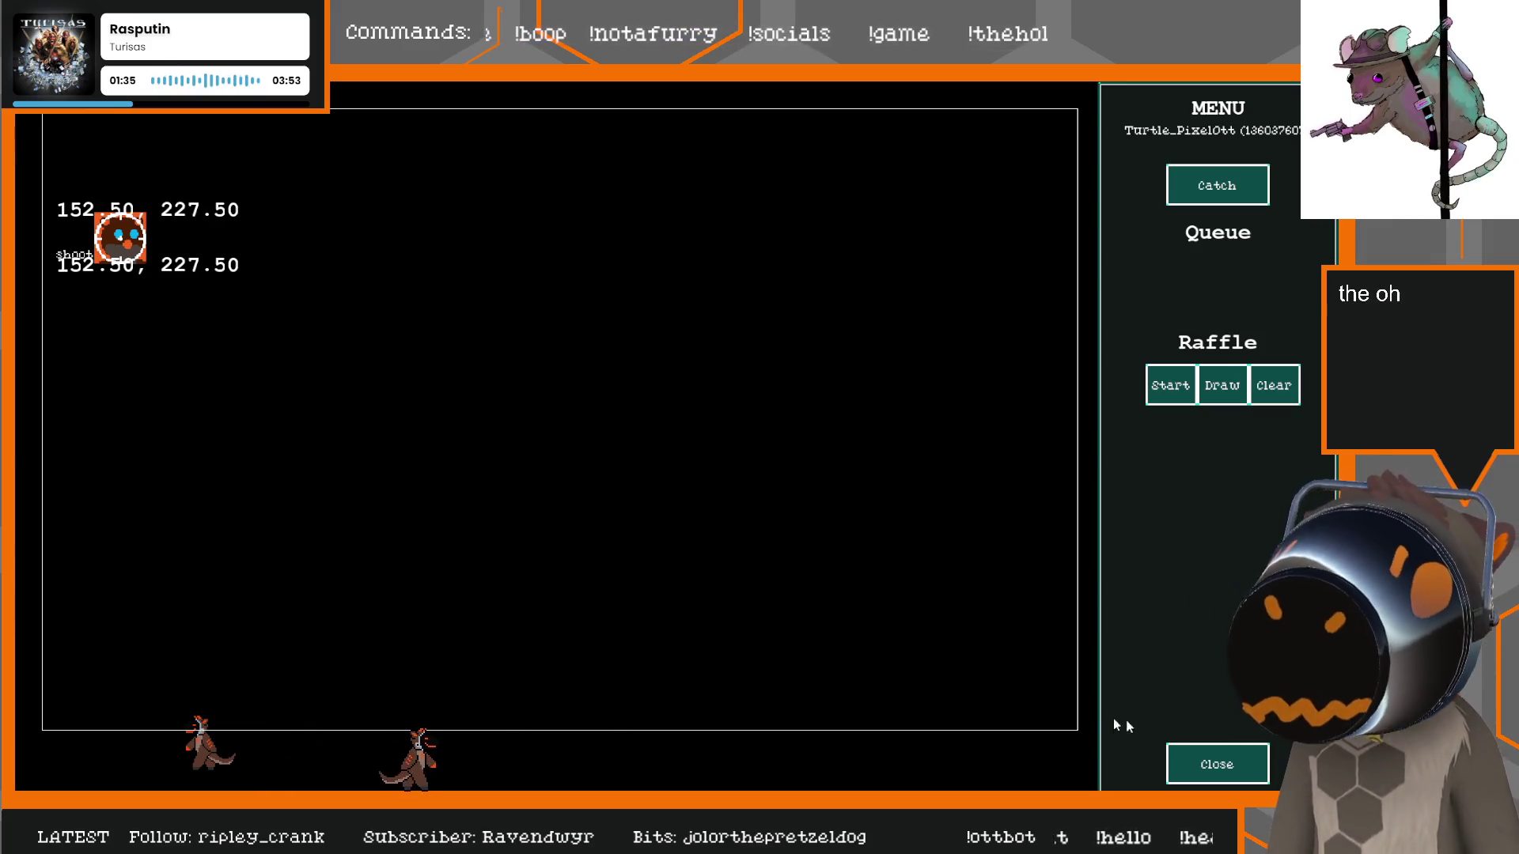
Force the frozen test game shut with 'Close the program' in the Not Responding dialog
{"action": "left_click", "coordinate": [1209, 759]}
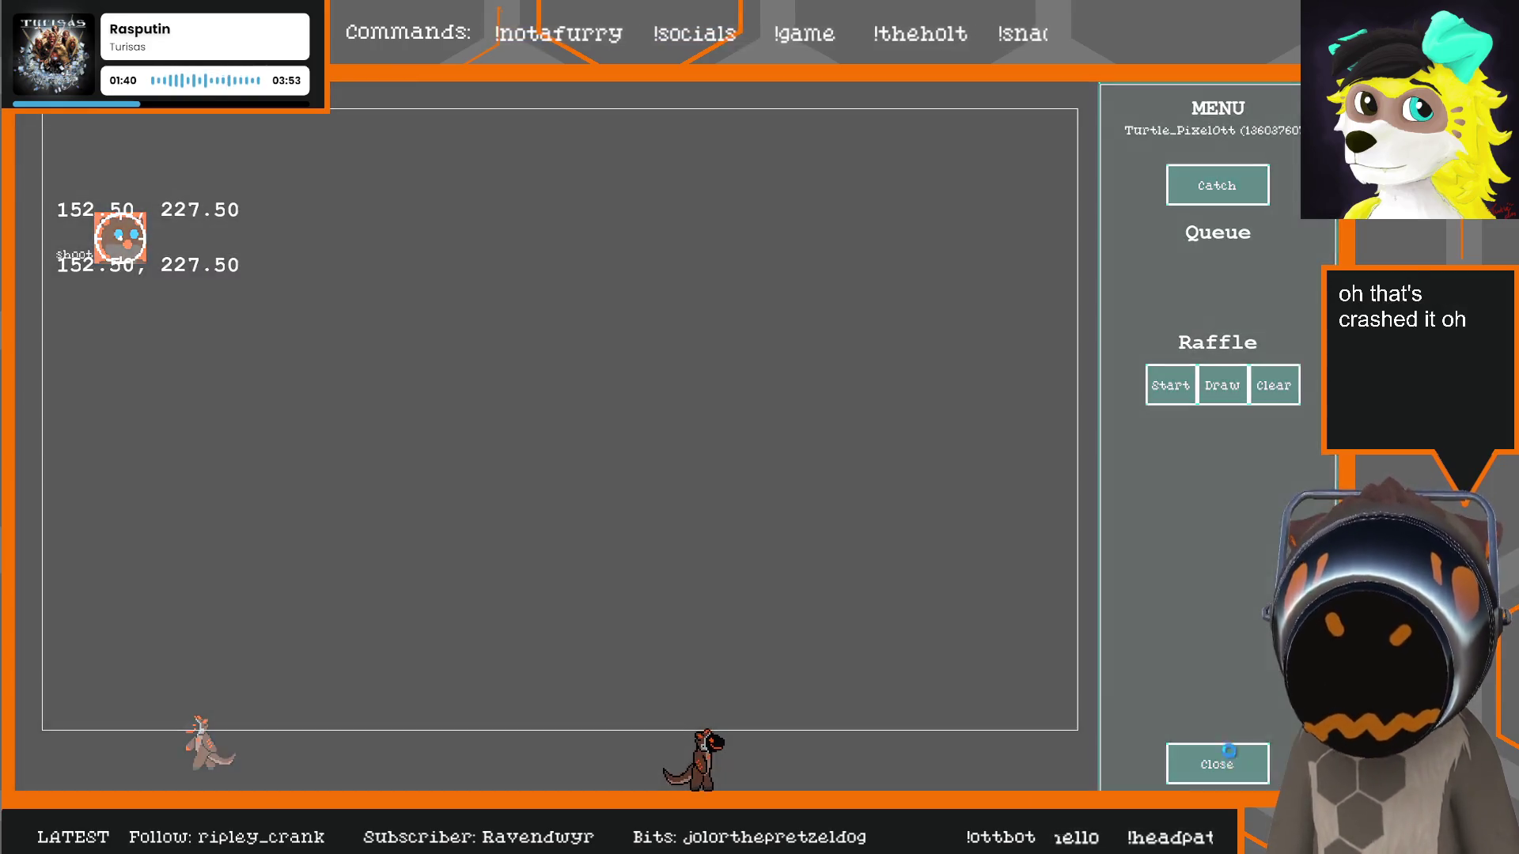
{"action": "left_click", "coordinate": [1228, 749]}
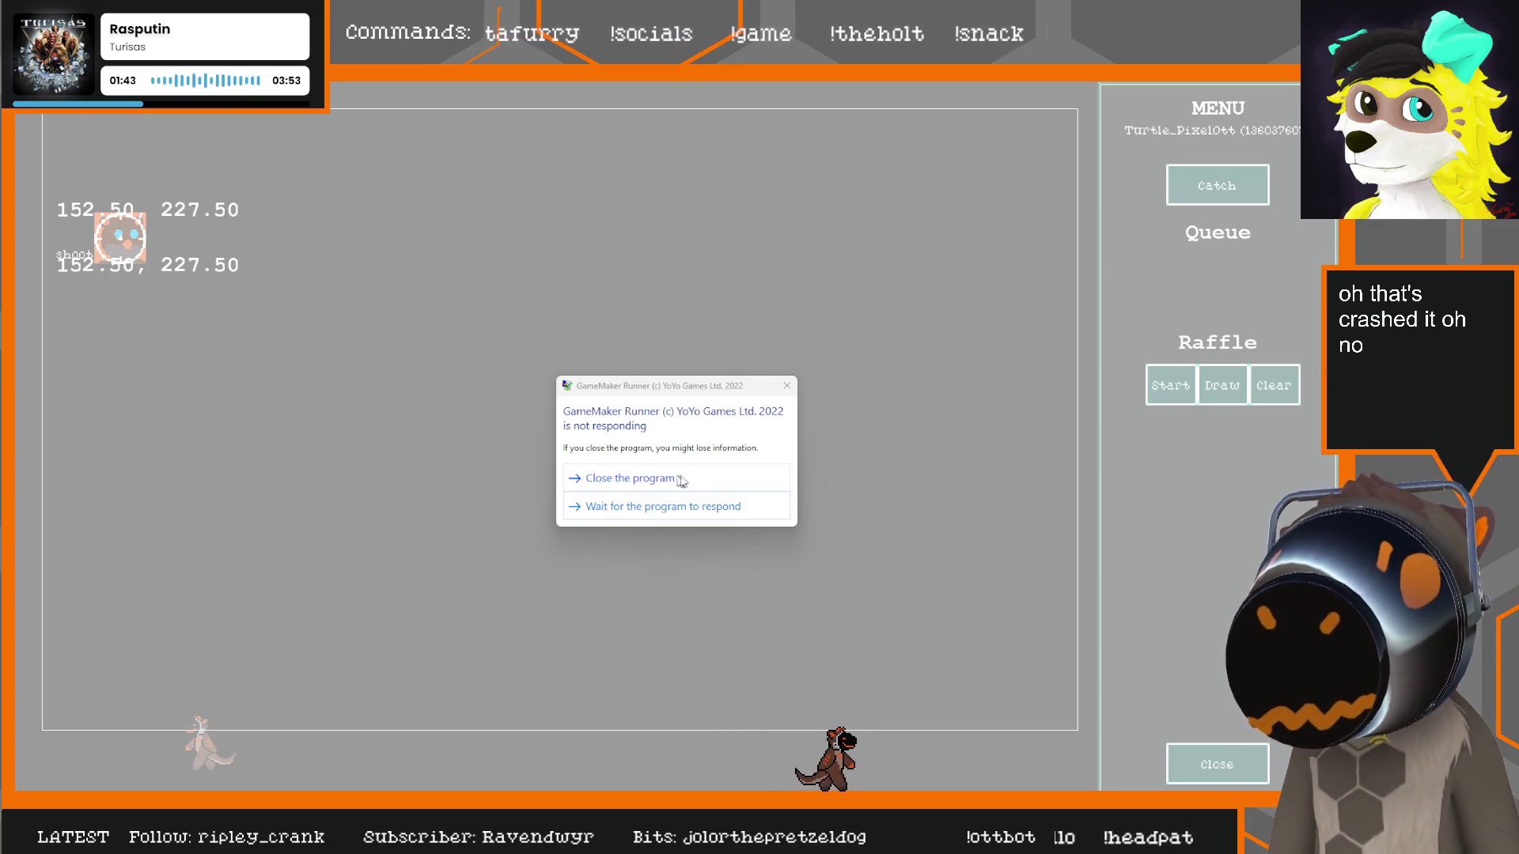
{"action": "left_click", "coordinate": [645, 479]}
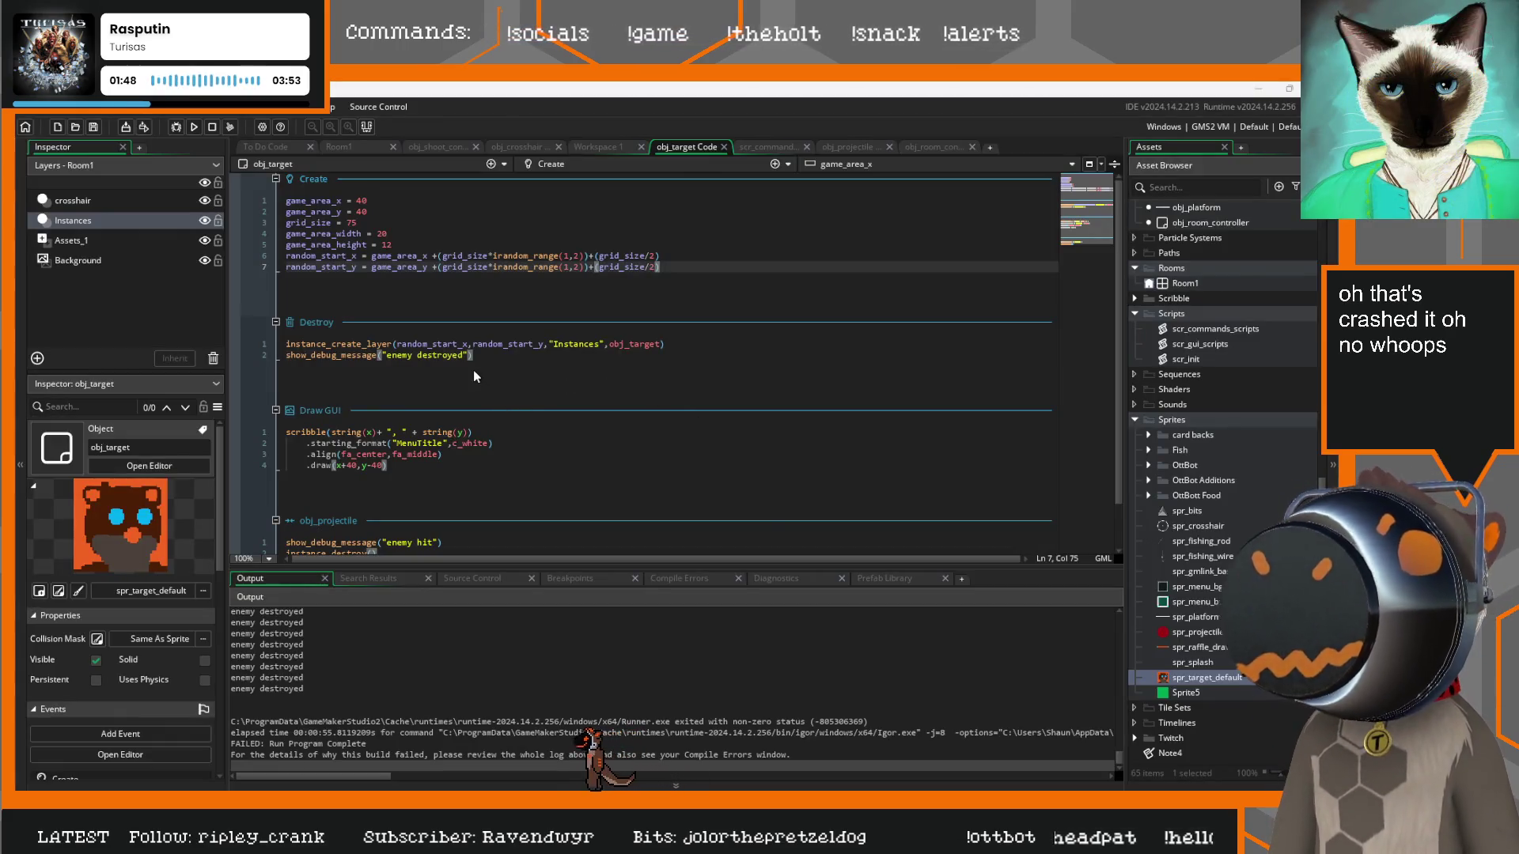
Review the target's Destroy and label code, then the crosshair code, target sprite and projectile code
{"action": "left_click", "coordinate": [474, 370]}
{"action": "left_click", "coordinate": [468, 463]}
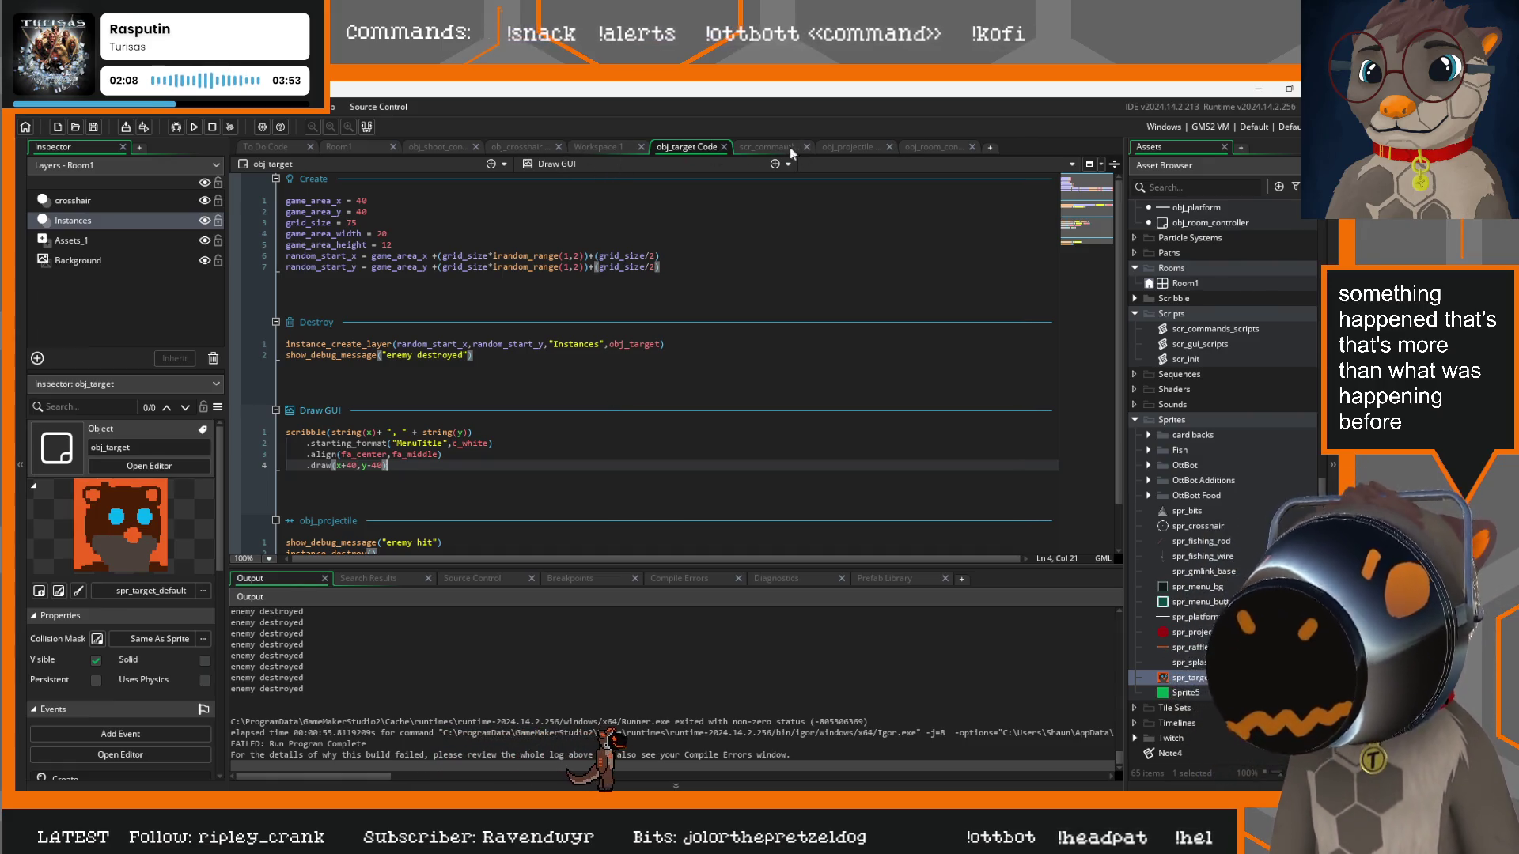
{"action": "left_click", "coordinate": [516, 147]}
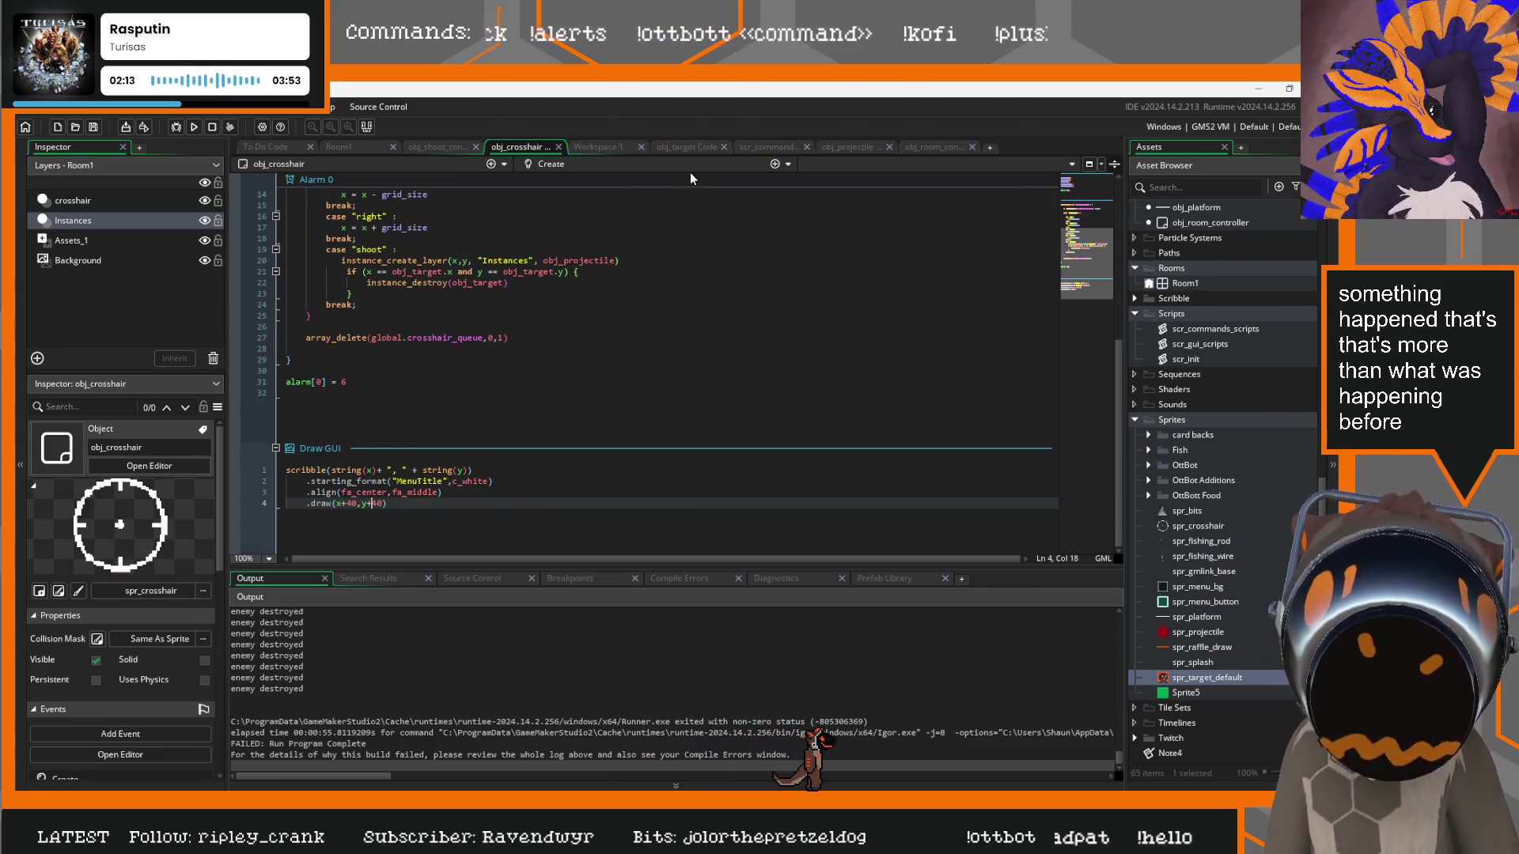
{"action": "left_click", "coordinate": [606, 147]}
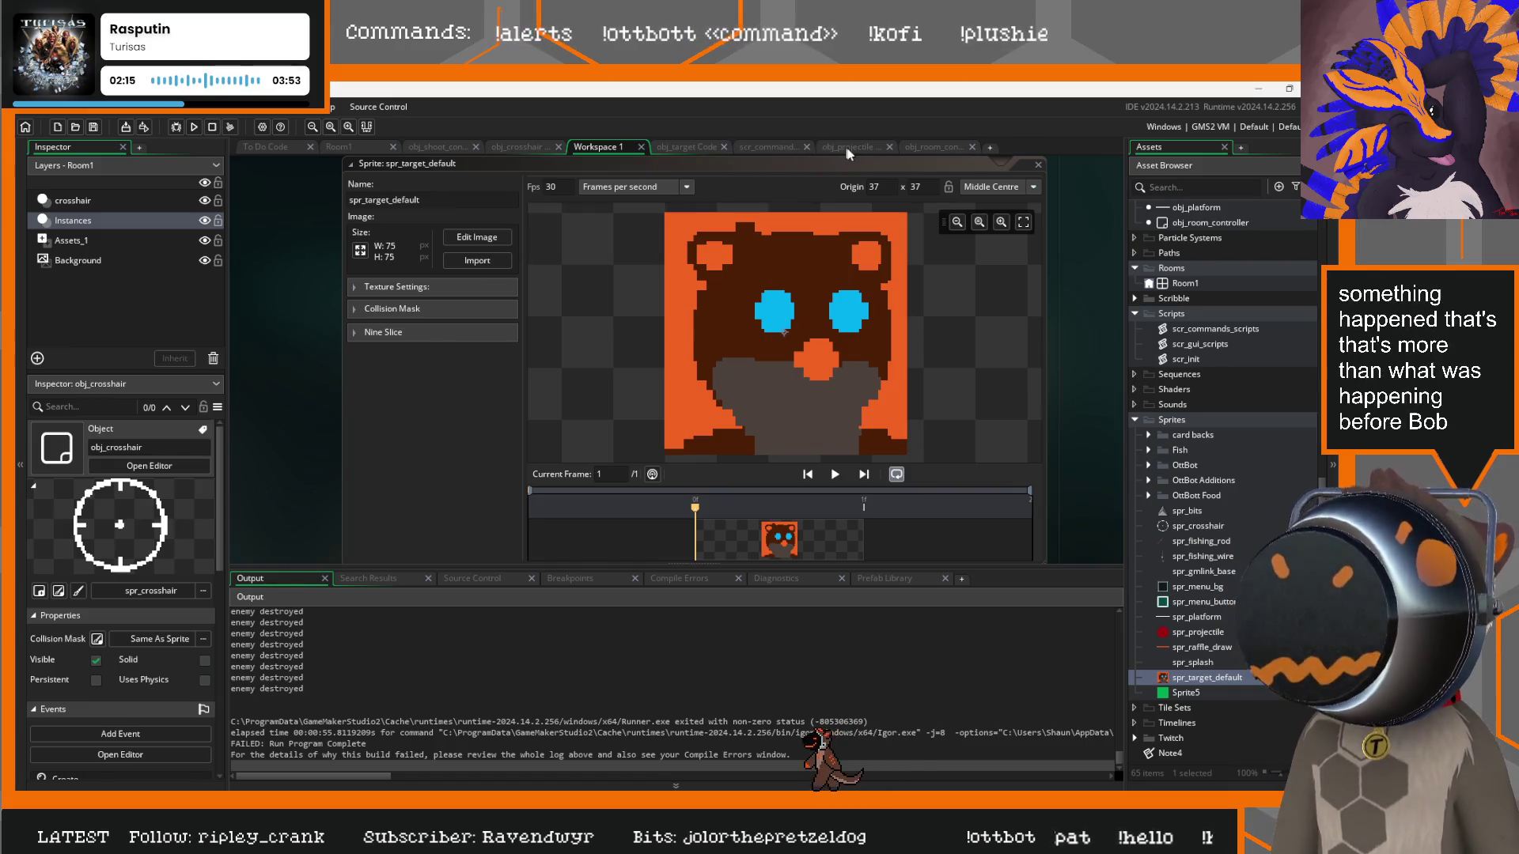
{"action": "left_click", "coordinate": [872, 148]}
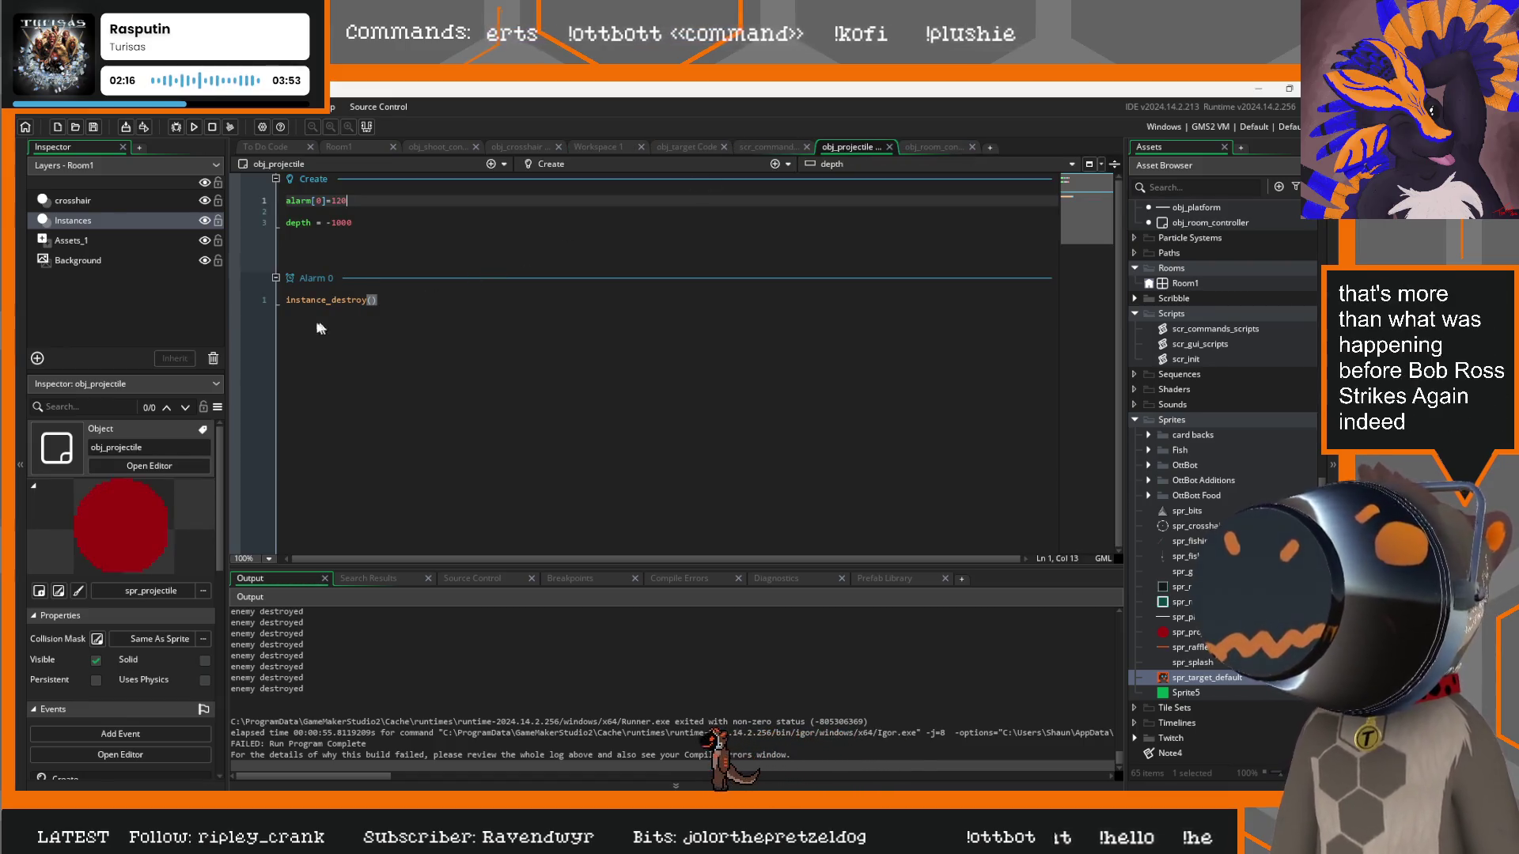
Check the chat script's !shoot handling, then return to the target's respawn line in Destroy
{"action": "left_click", "coordinate": [764, 146]}
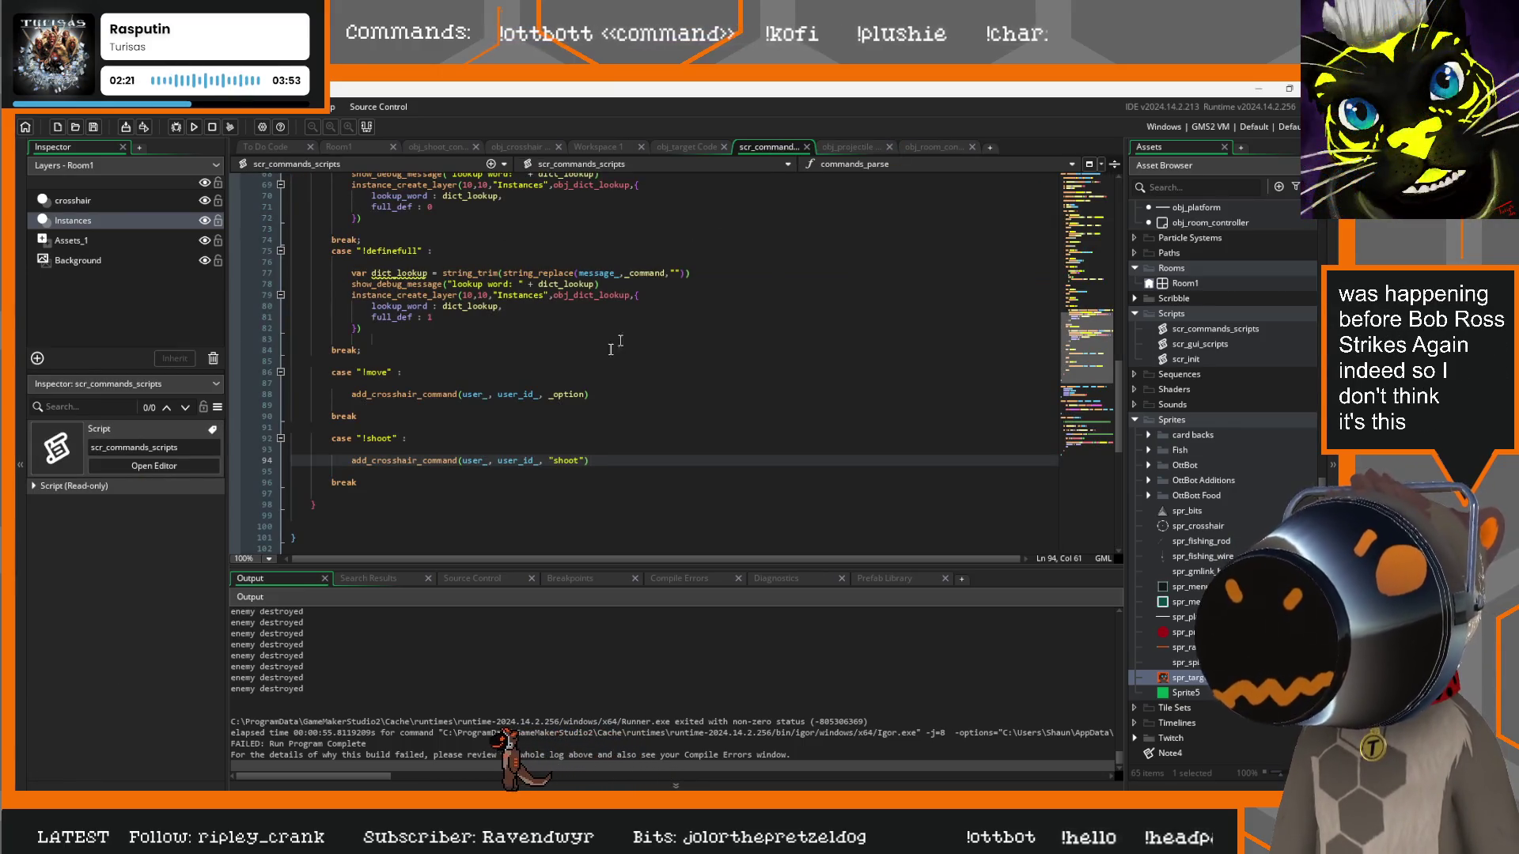
{"action": "left_click", "coordinate": [417, 438]}
{"action": "left_click", "coordinate": [604, 461]}
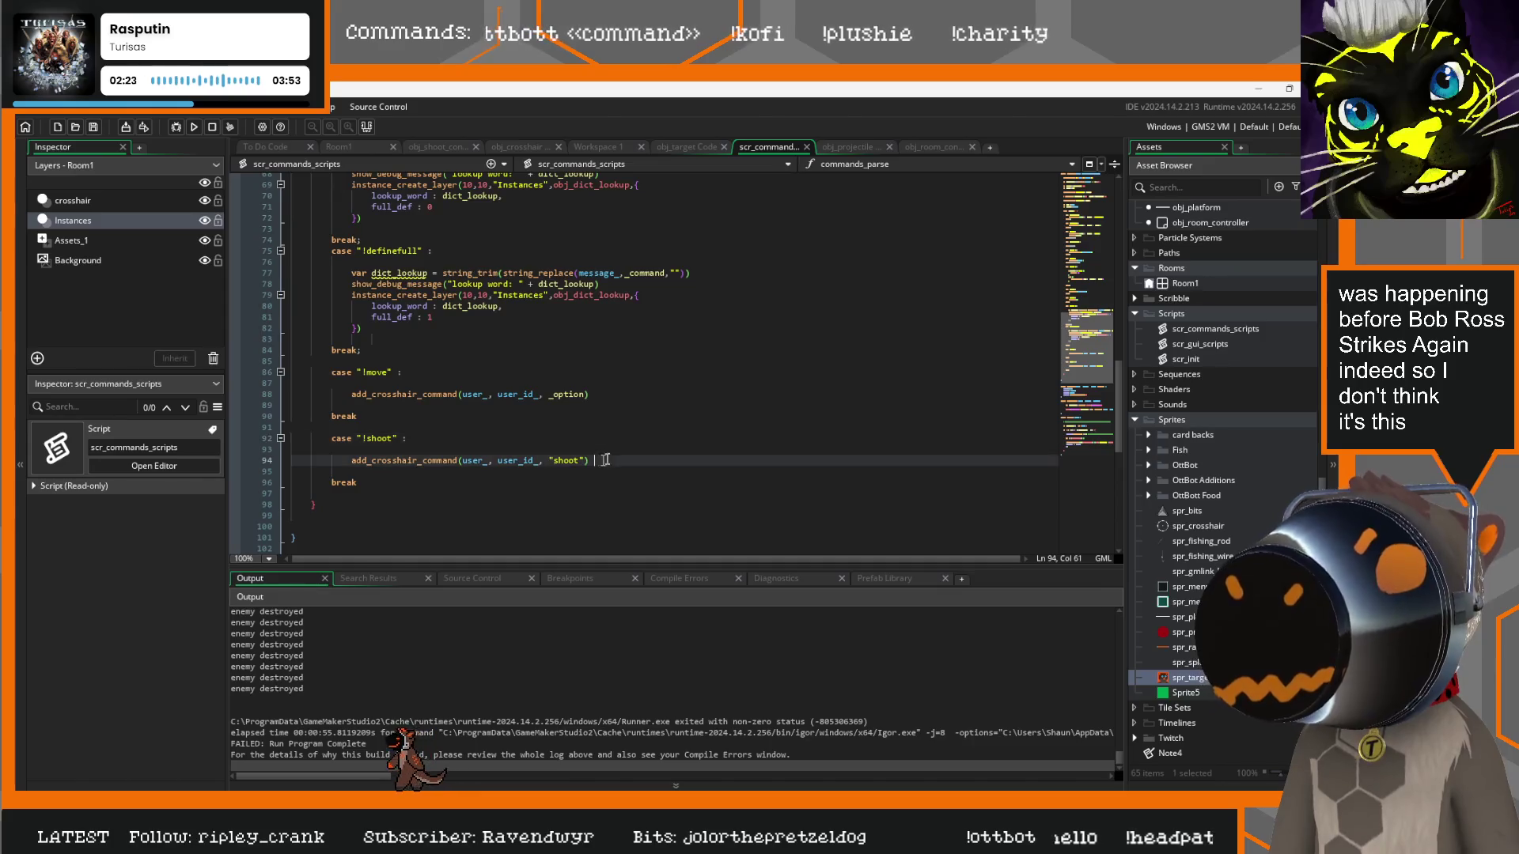
{"action": "left_click", "coordinate": [680, 147]}
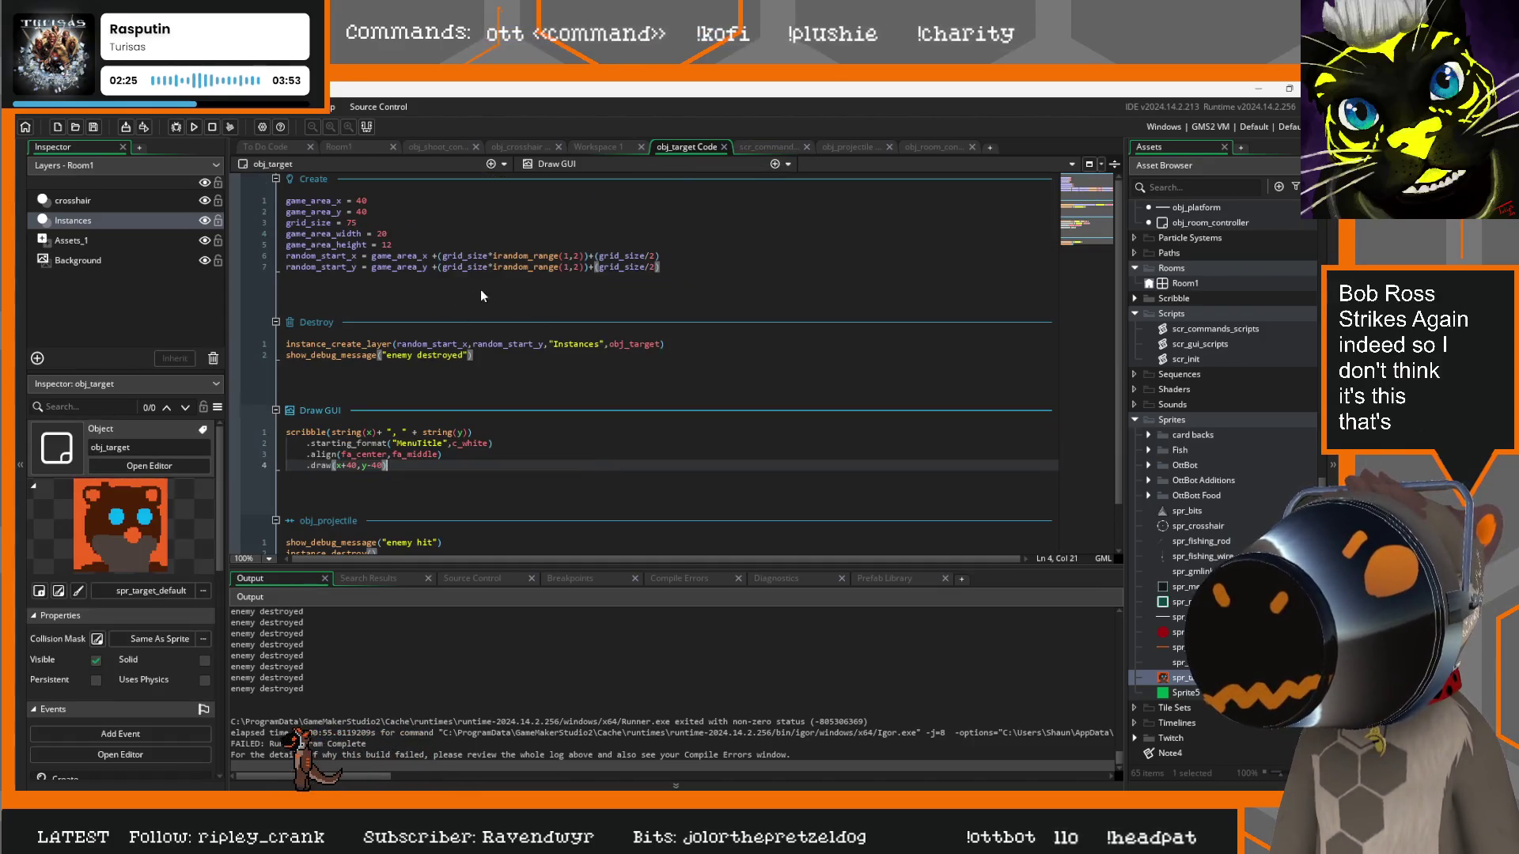
{"action": "scroll", "coordinate": [420, 372], "scroll_direction": "down", "scroll_amount": 2}
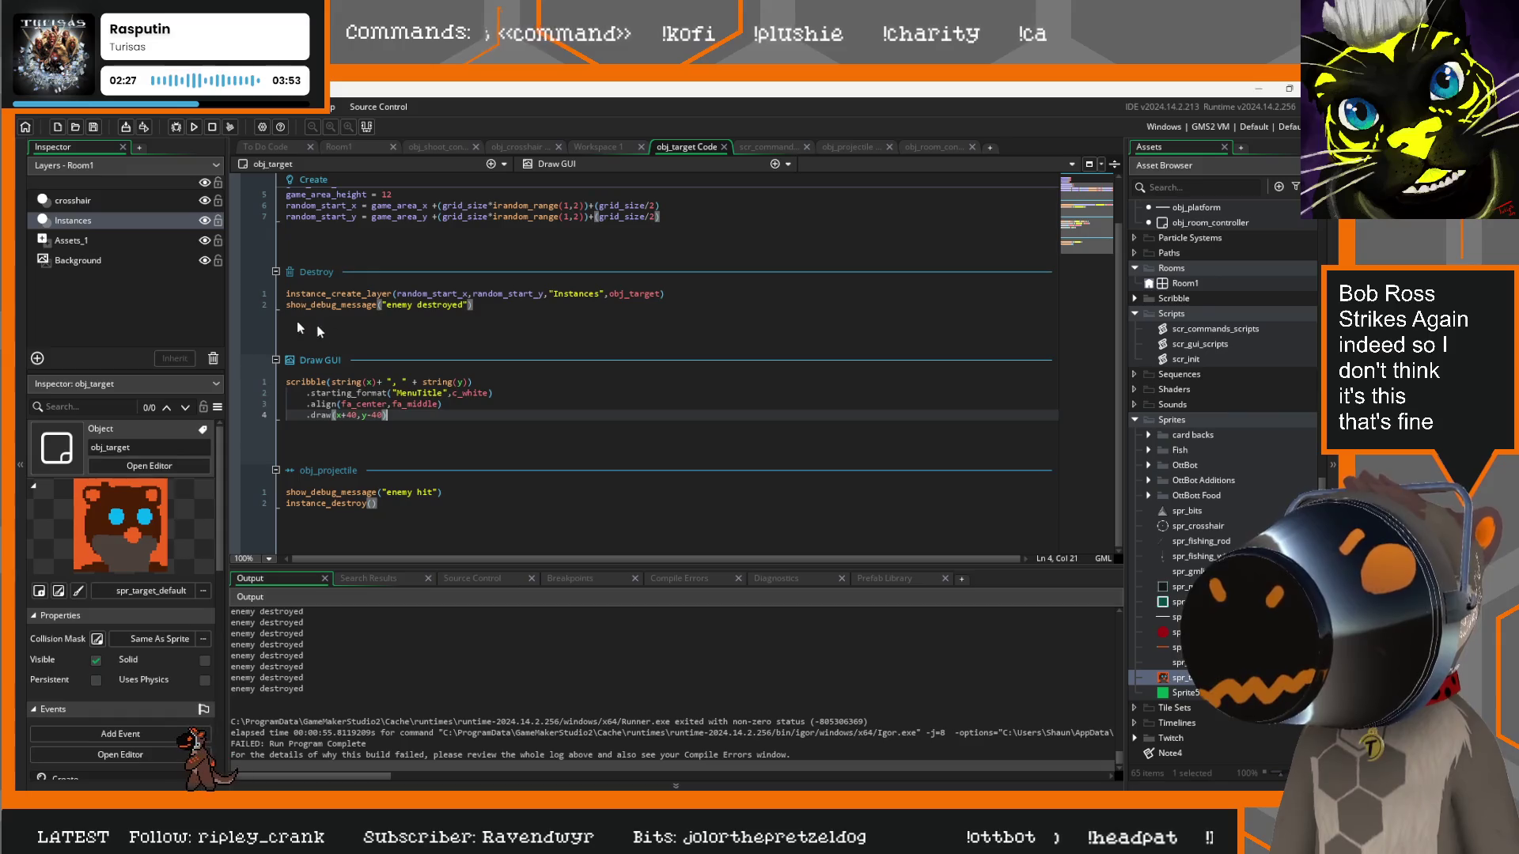
{"action": "scroll", "coordinate": [454, 343], "scroll_direction": "up", "scroll_amount": 2}
{"action": "left_click", "coordinate": [669, 350]}
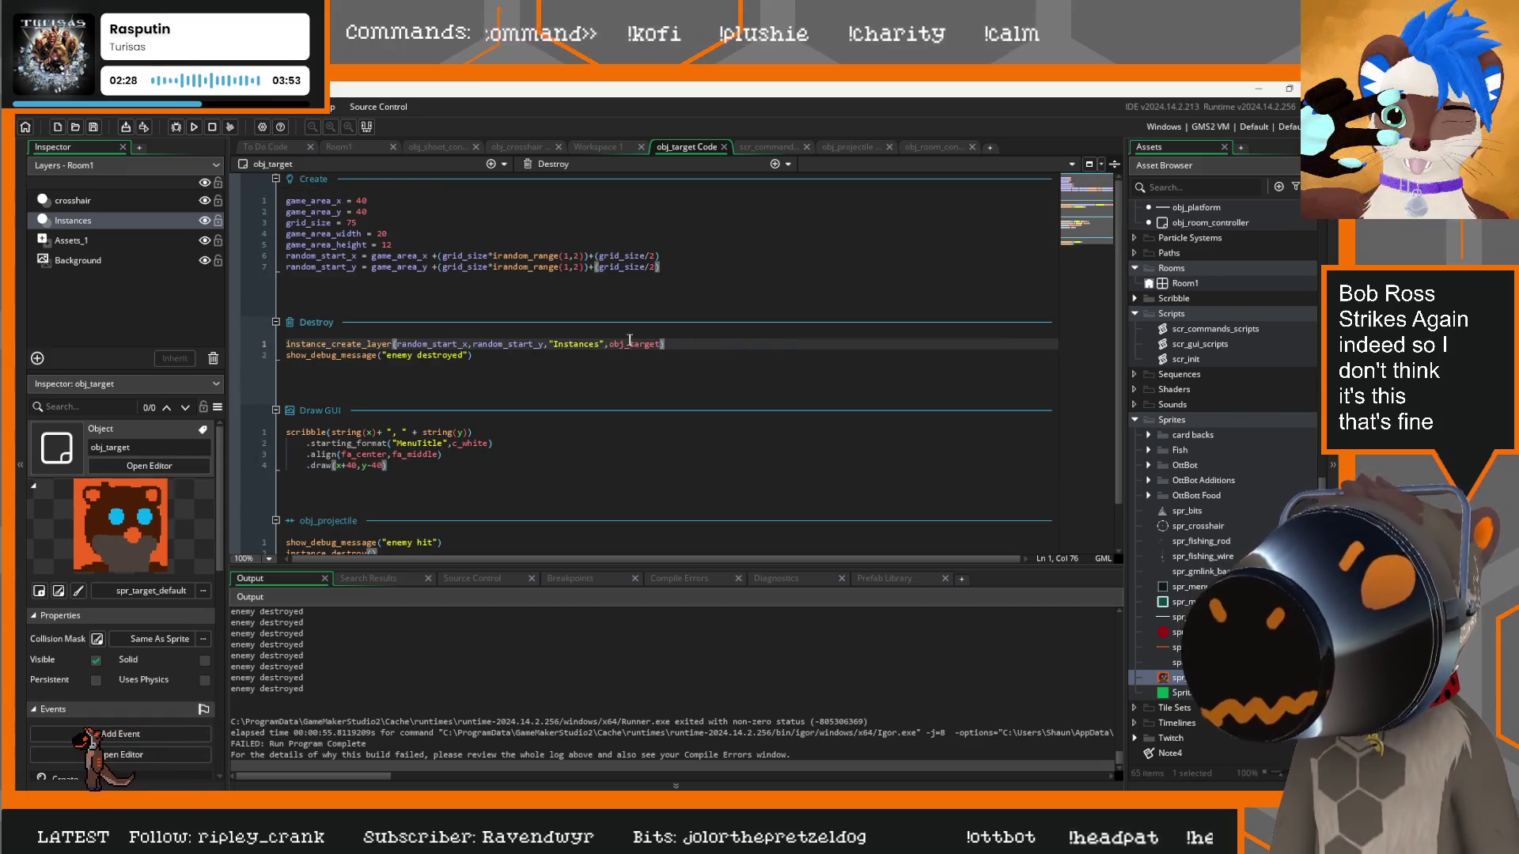
Change both random_range(1,2) calls to random_range(1,10) in the target's Create event
{"action": "left_click", "coordinate": [576, 256]}
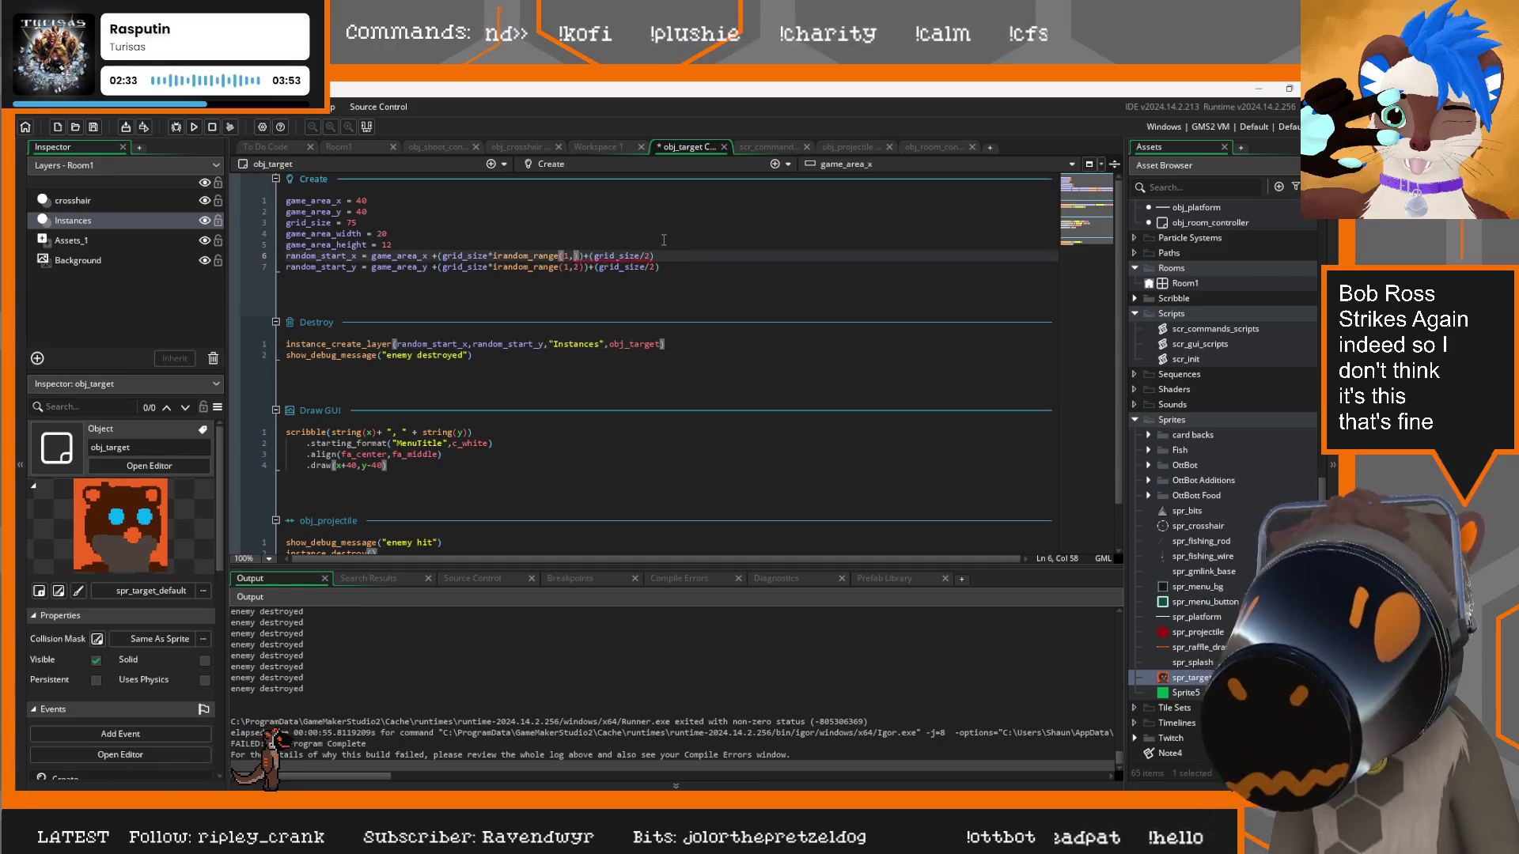
{"action": "type", "text": "5"}
{"action": "key", "text": "Down"}
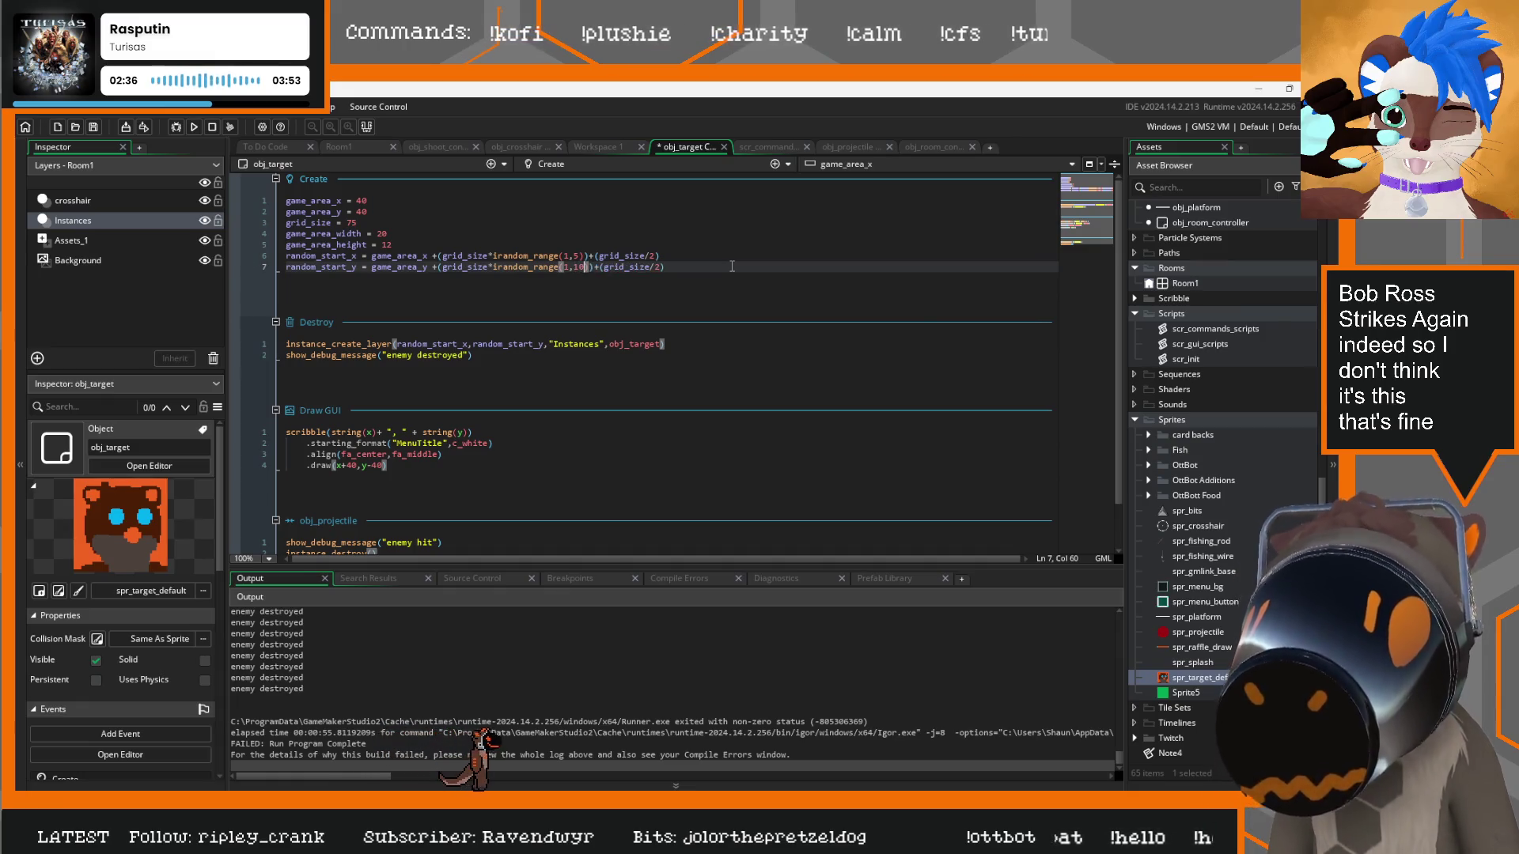
{"action": "key", "text": "Up"}
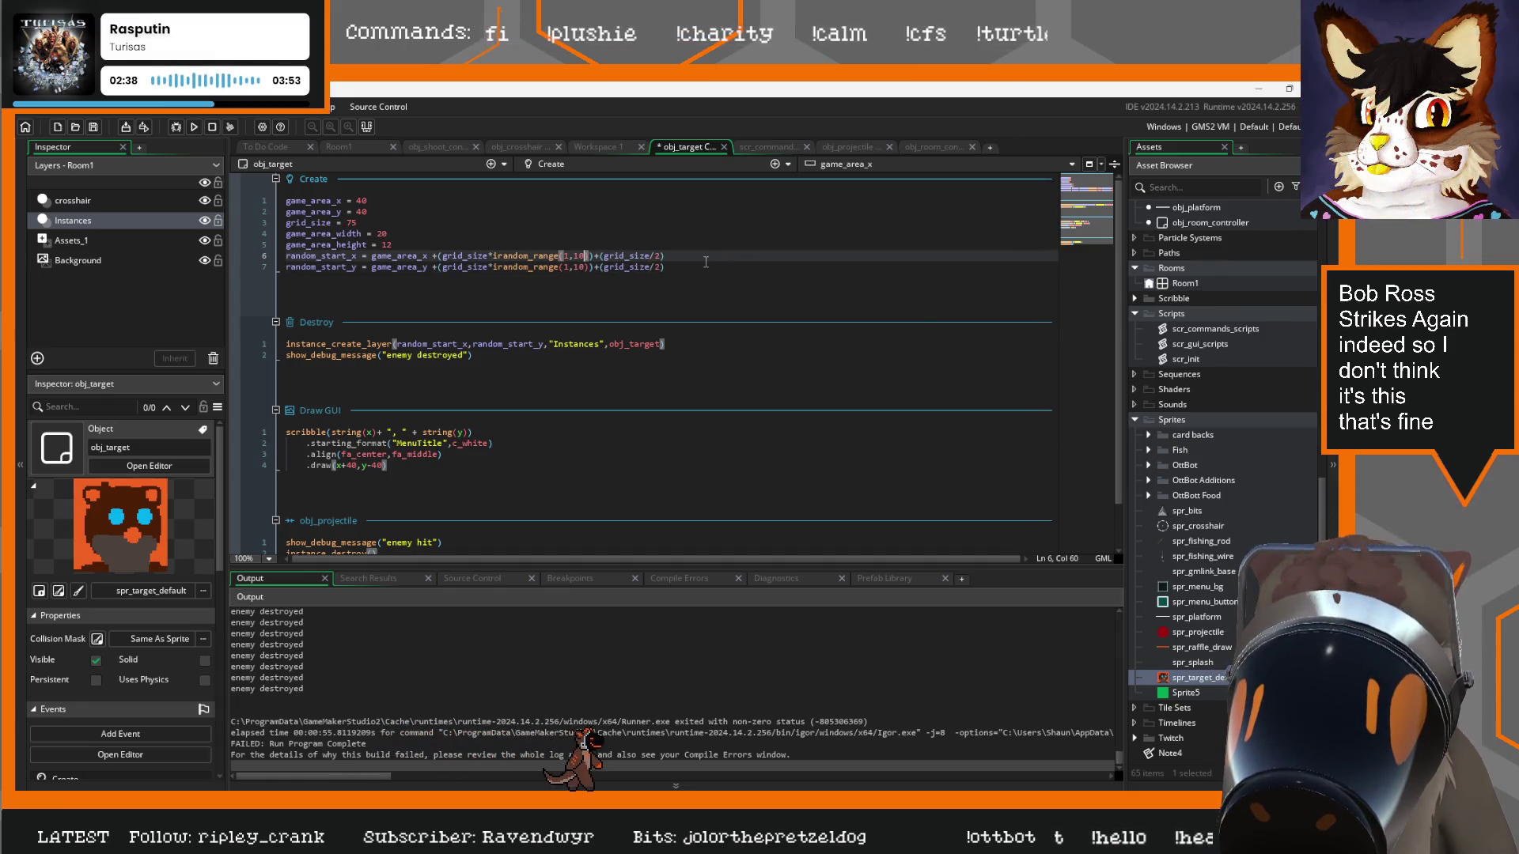
Delete the obj_projectile collision event's two lines and review the 'enemy destroyed' debug line
{"action": "scroll", "coordinate": [524, 464], "scroll_direction": "down", "scroll_amount": 2}
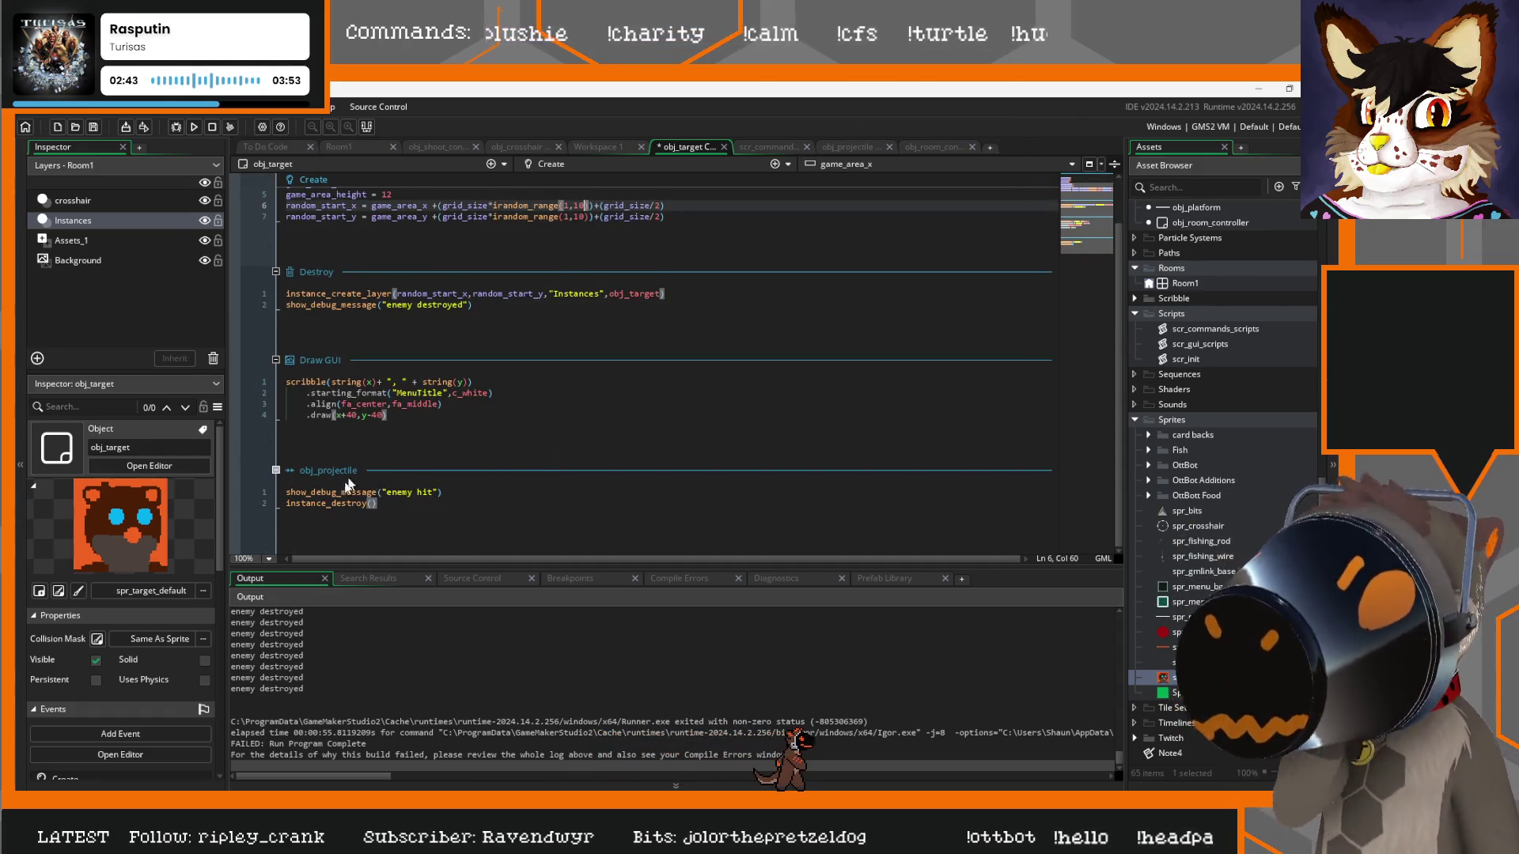
{"action": "left_click_drag", "start_coordinate": [394, 506], "coordinate": [261, 482]}
{"action": "key", "text": "BackSpace"}
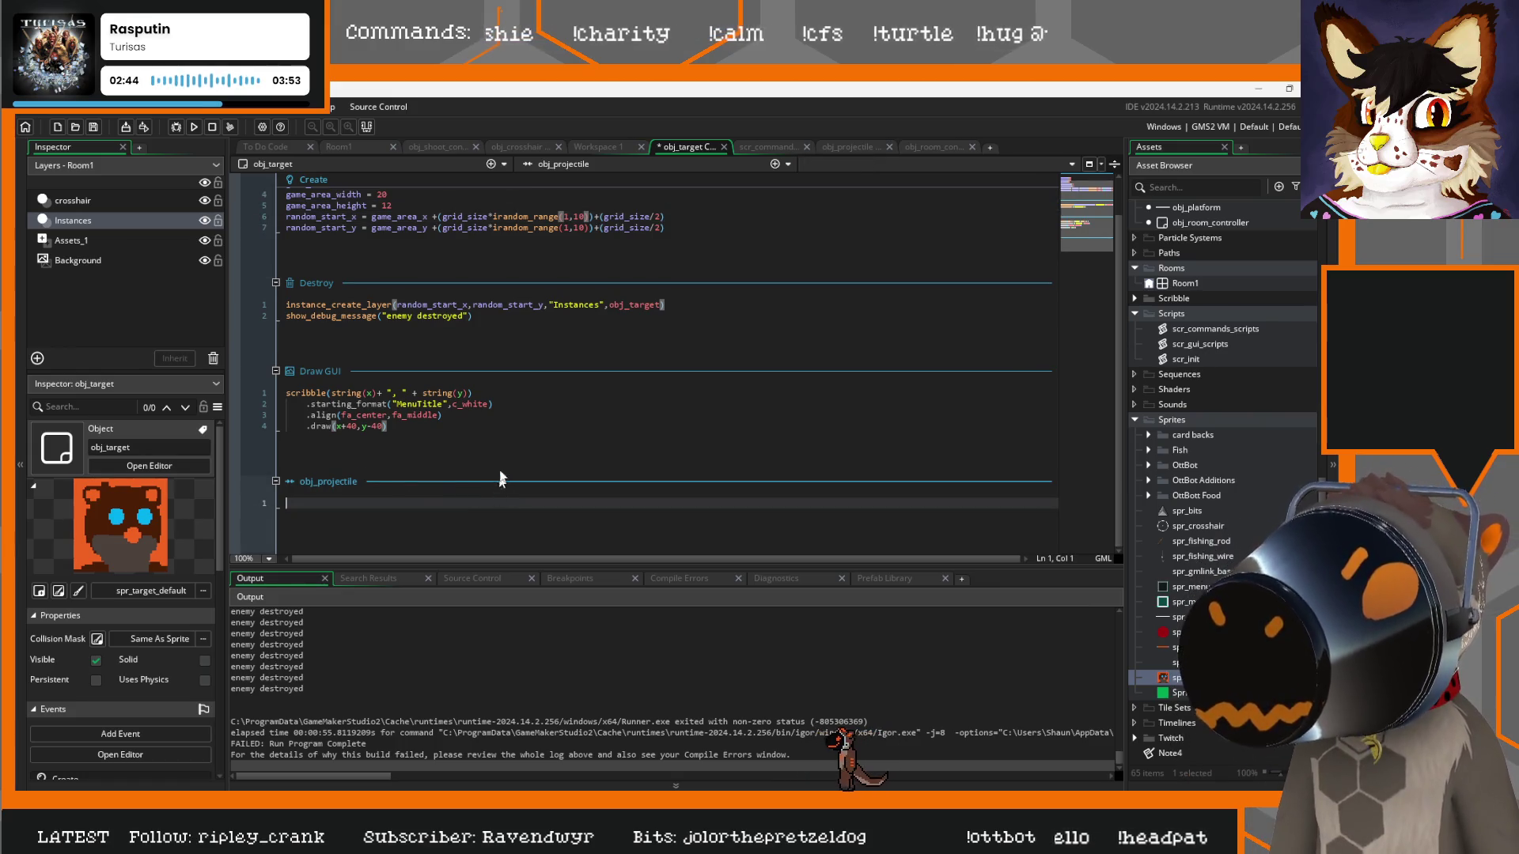
{"action": "left_click", "coordinate": [377, 315]}
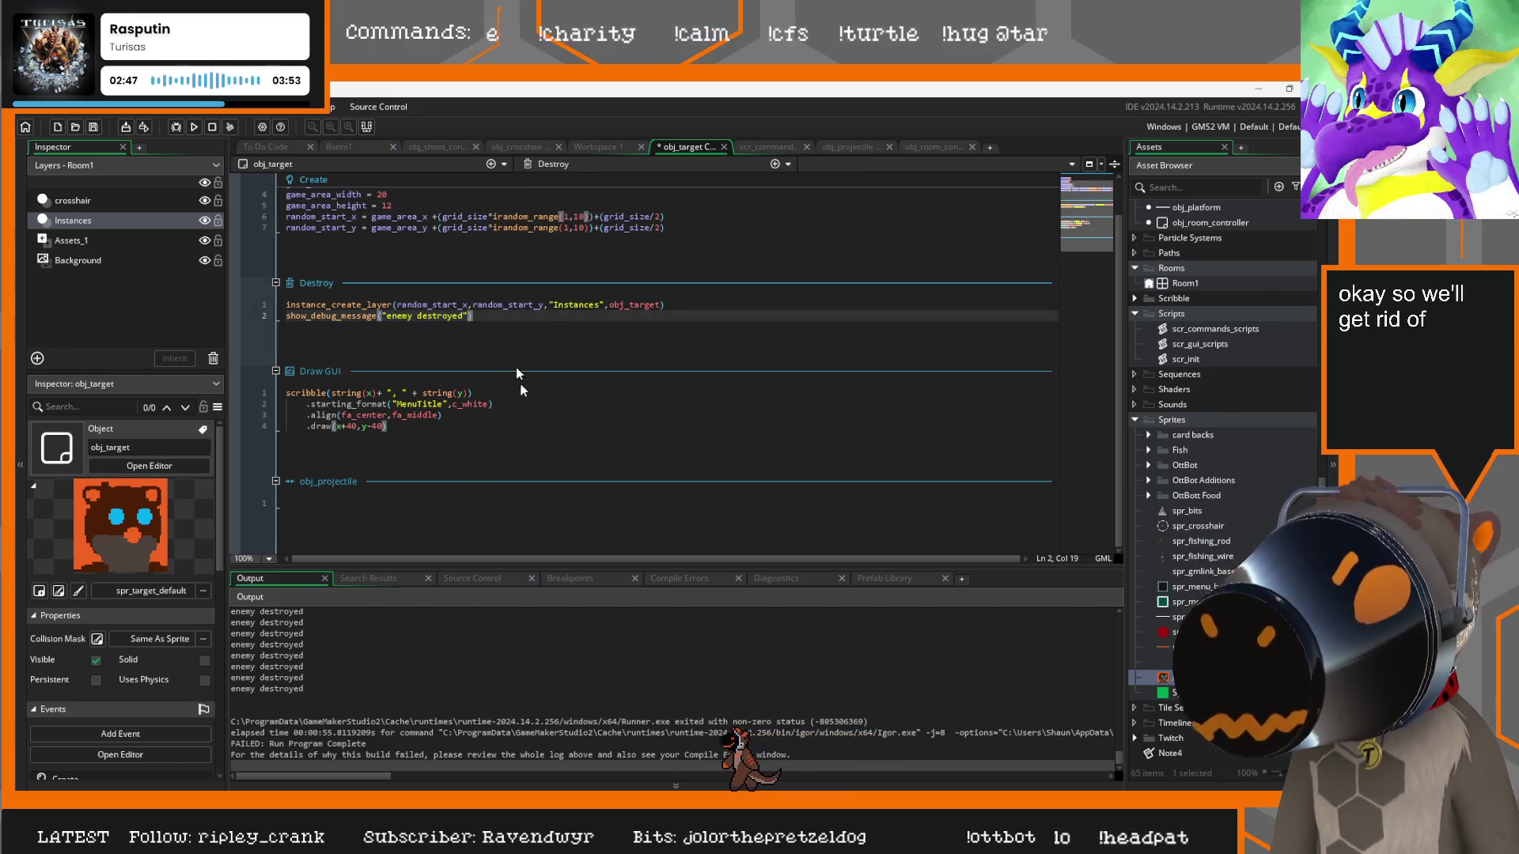
{"action": "scroll", "coordinate": [372, 682], "scroll_direction": "up", "scroll_amount": 1}
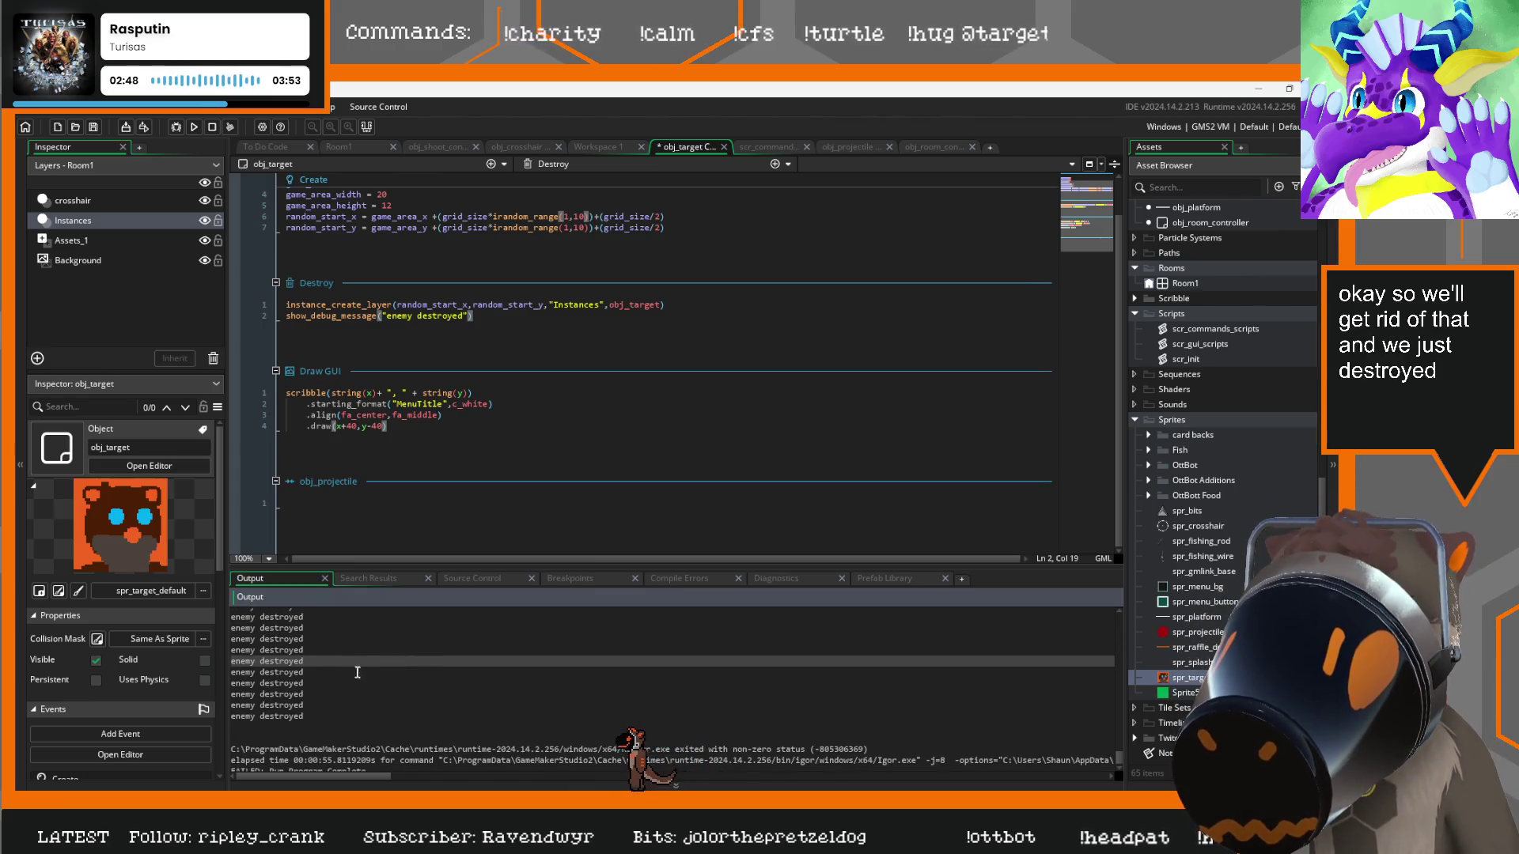
{"action": "scroll", "coordinate": [357, 674], "scroll_direction": "up", "scroll_amount": 3}
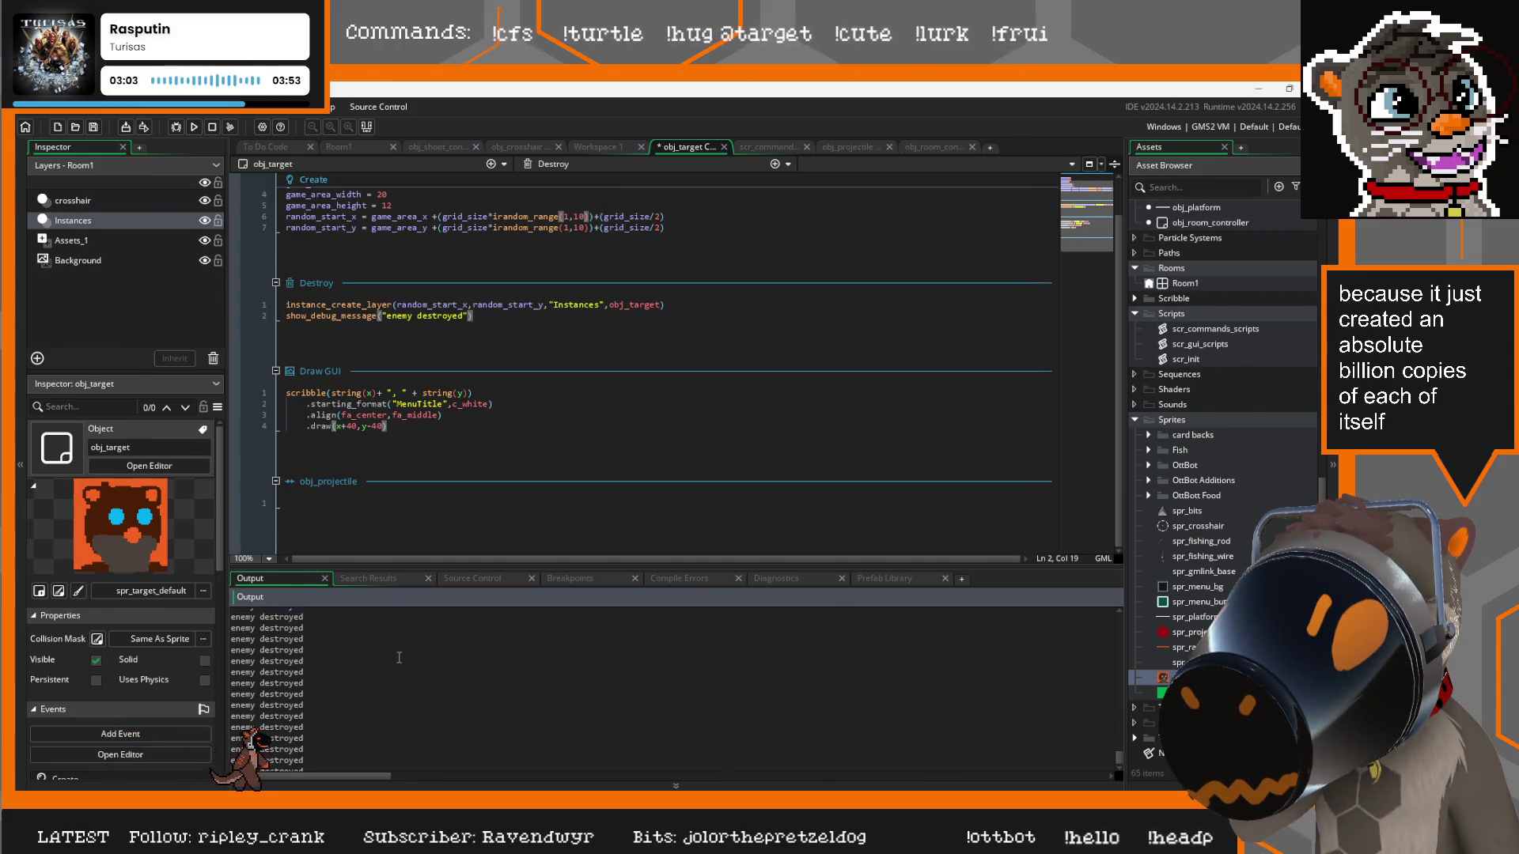
{"action": "left_click", "coordinate": [405, 208]}
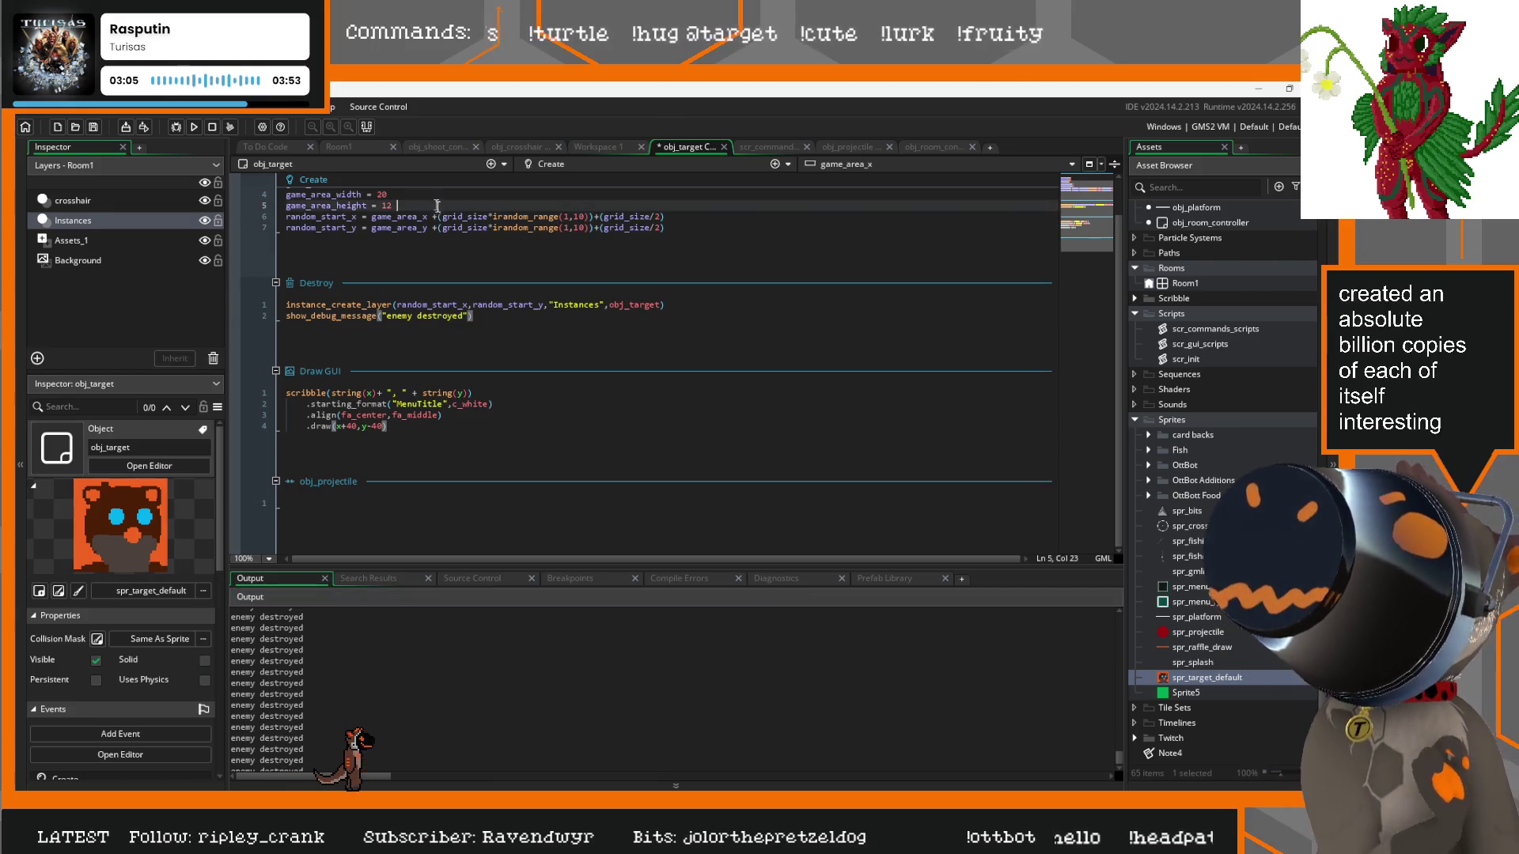
{"action": "scroll", "coordinate": [405, 209], "scroll_direction": "up", "scroll_amount": 1}
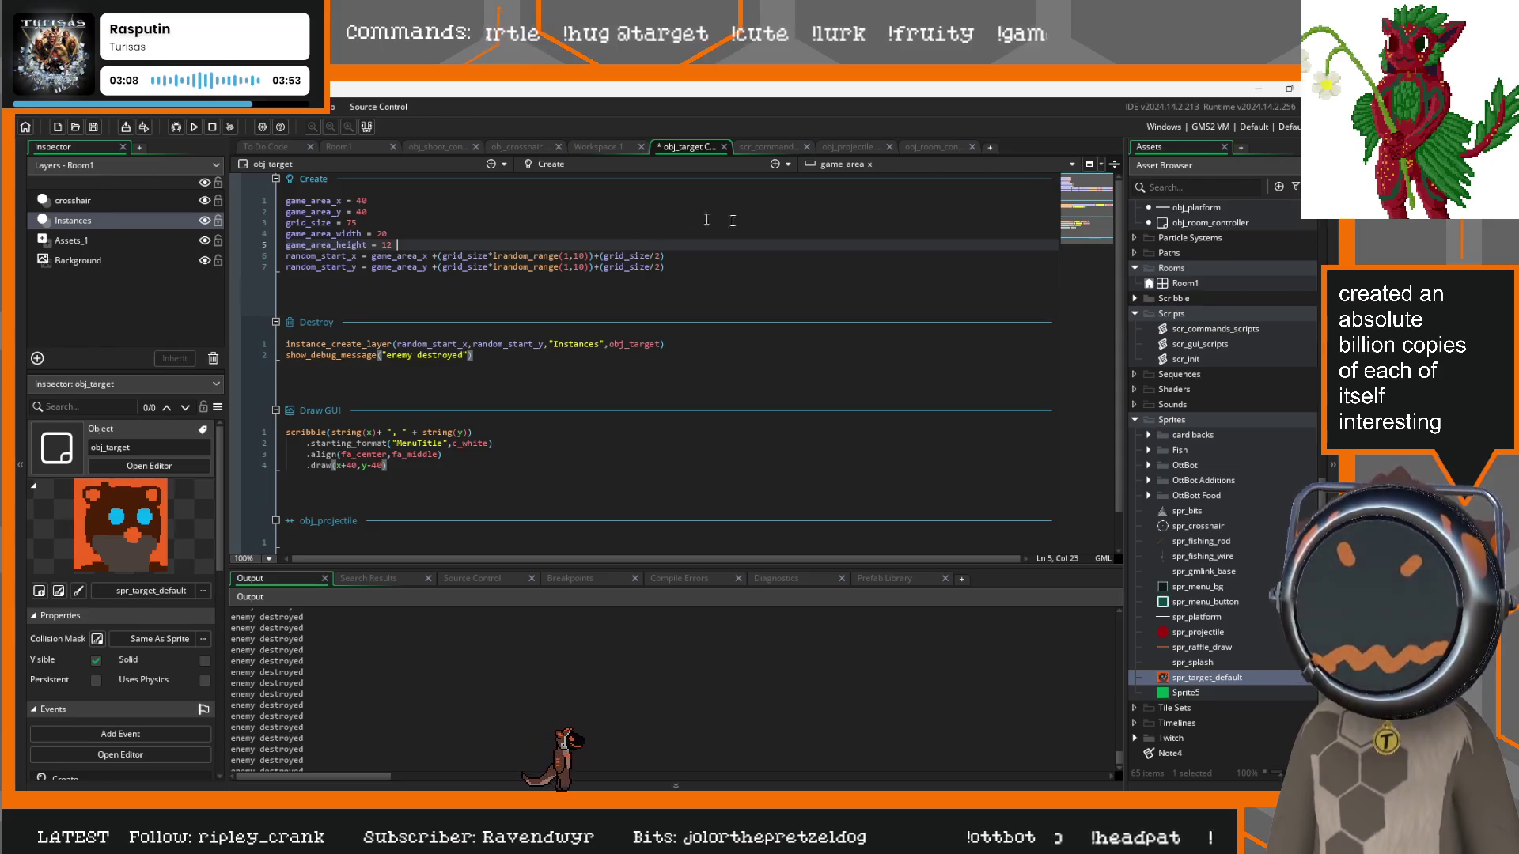
{"action": "scroll", "coordinate": [1241, 528], "scroll_direction": "up", "scroll_amount": 3}
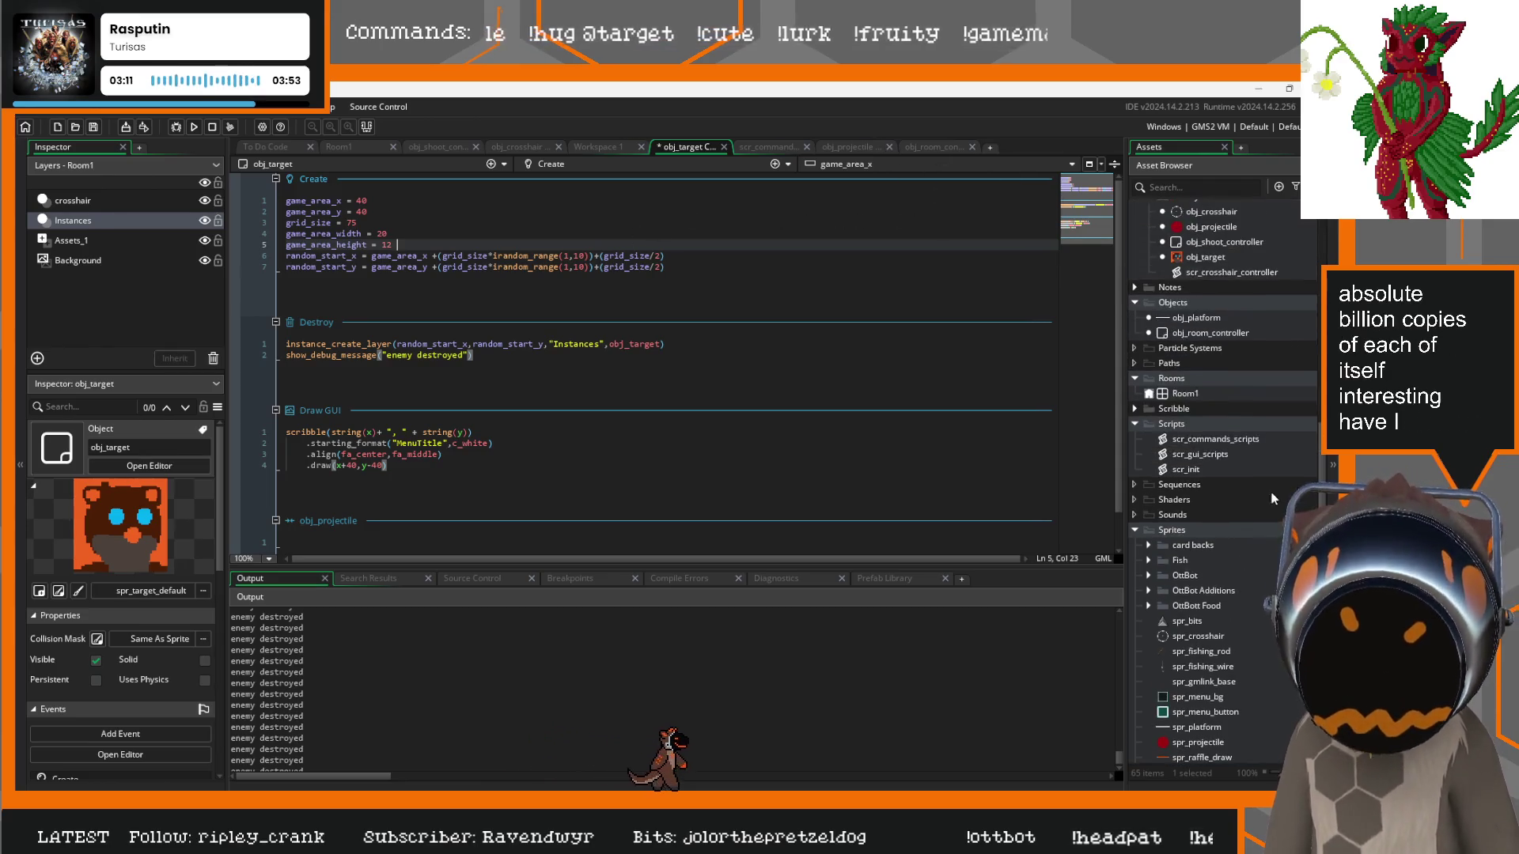
{"action": "double_click", "coordinate": [1204, 467]}
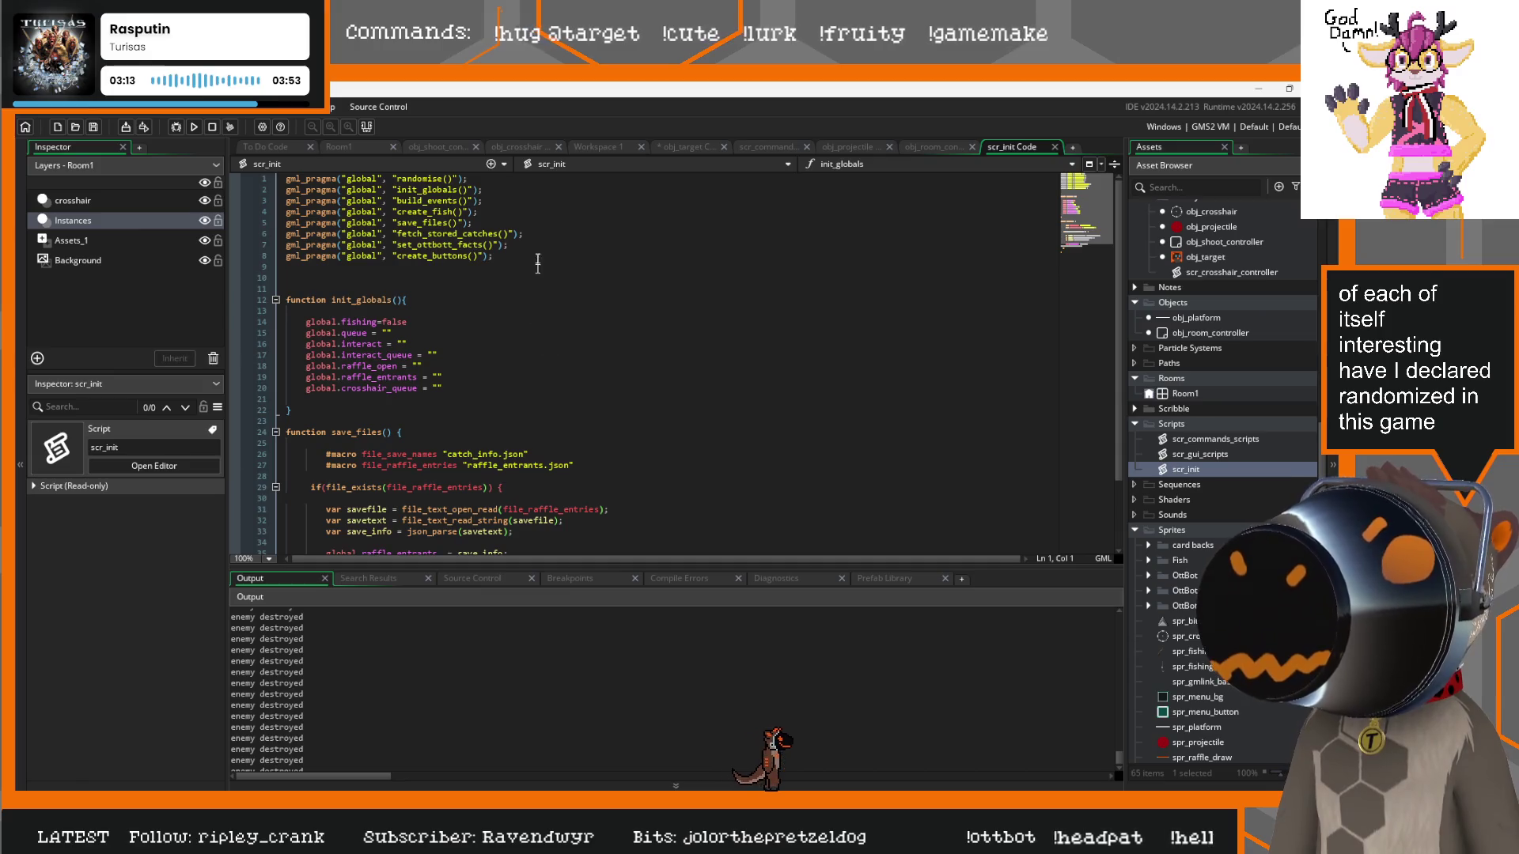
{"action": "left_click", "coordinate": [447, 179]}
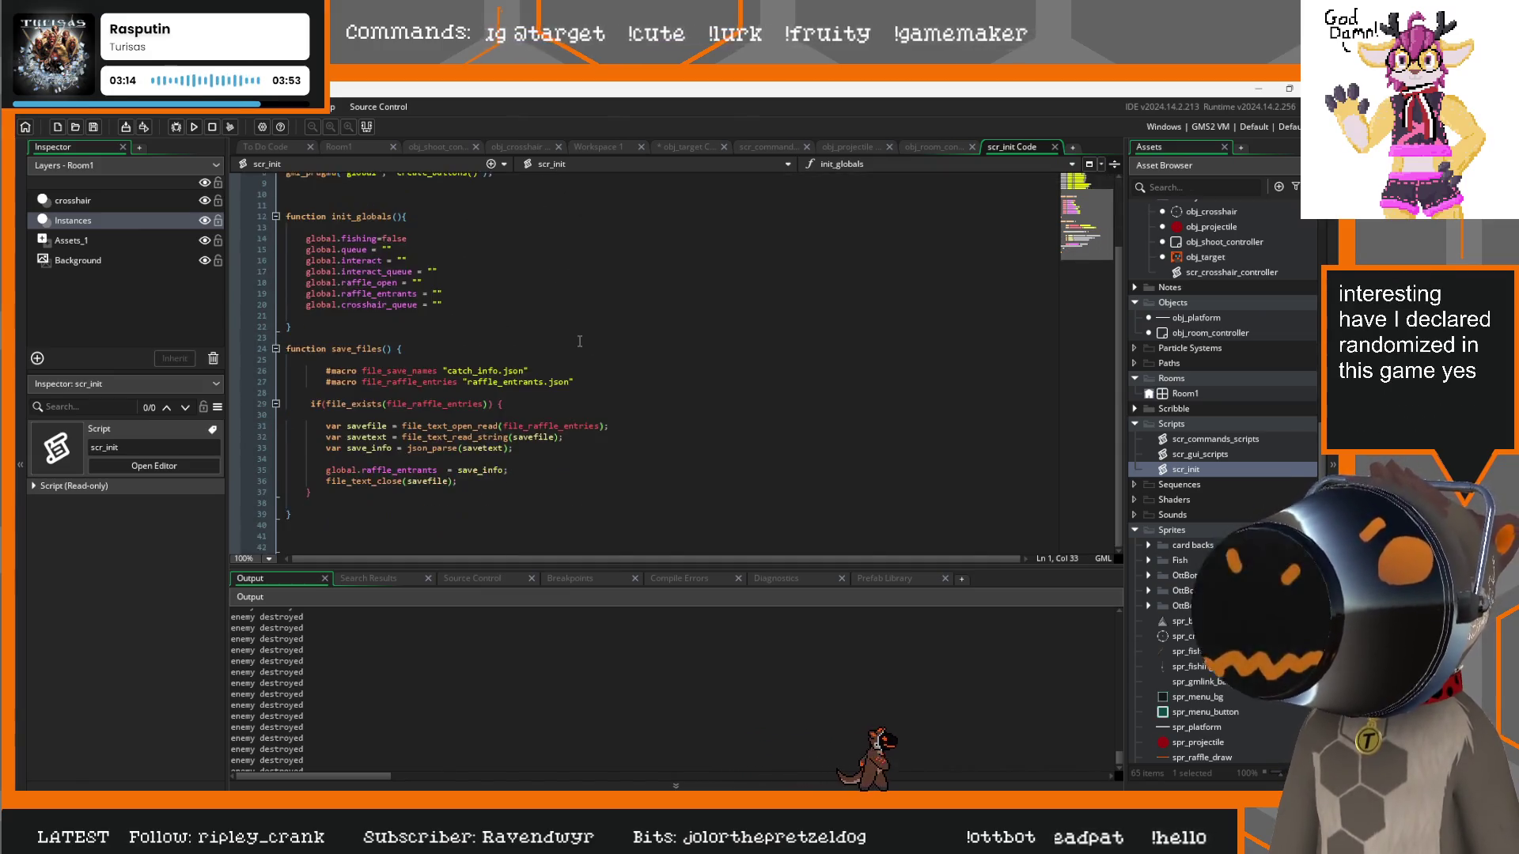
{"action": "left_click", "coordinate": [637, 233]}
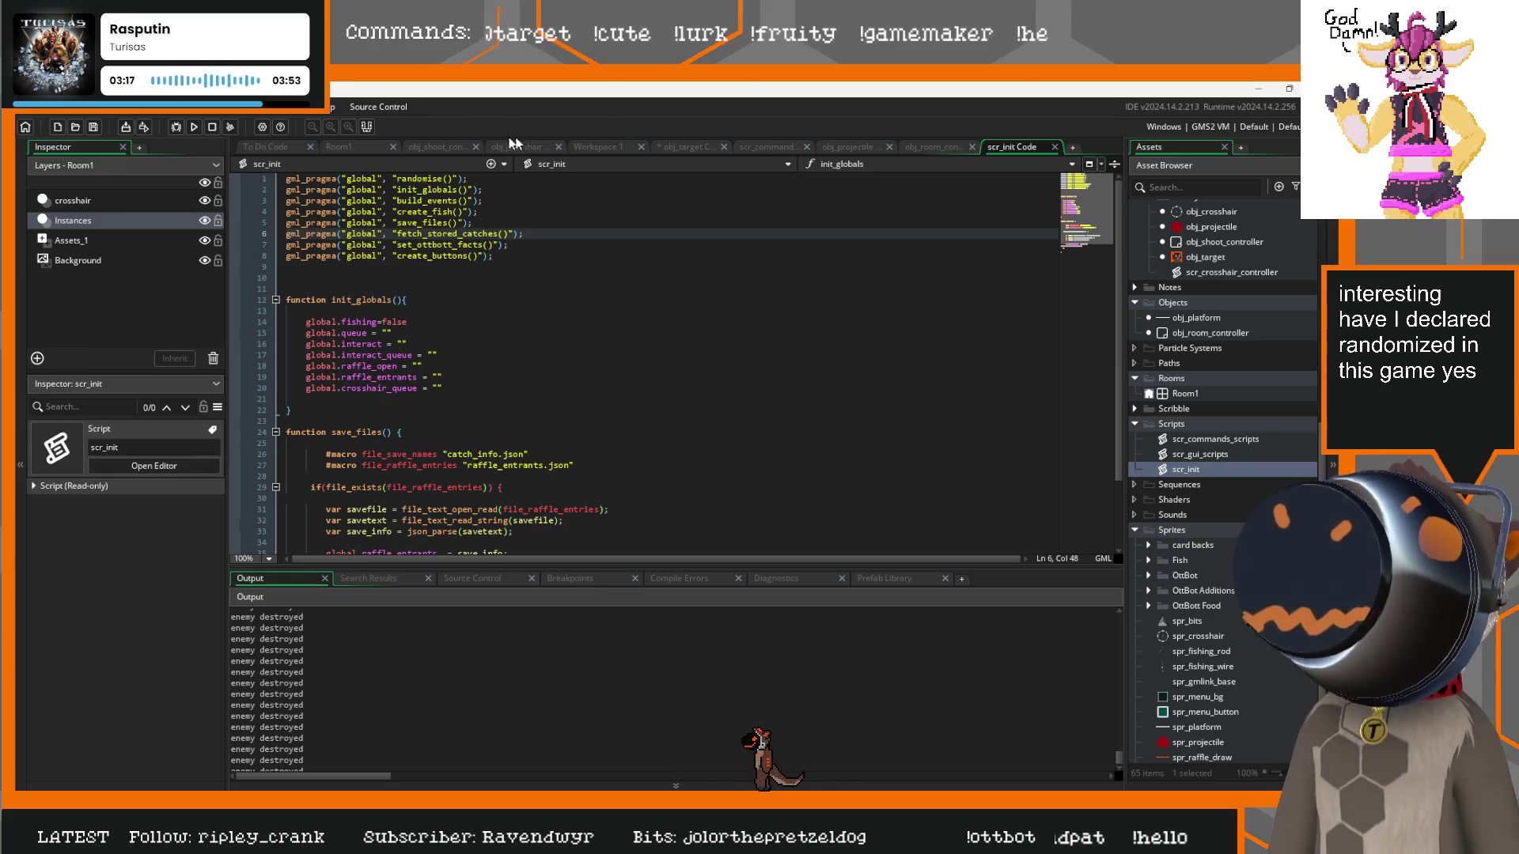
{"action": "left_click", "coordinate": [687, 148]}
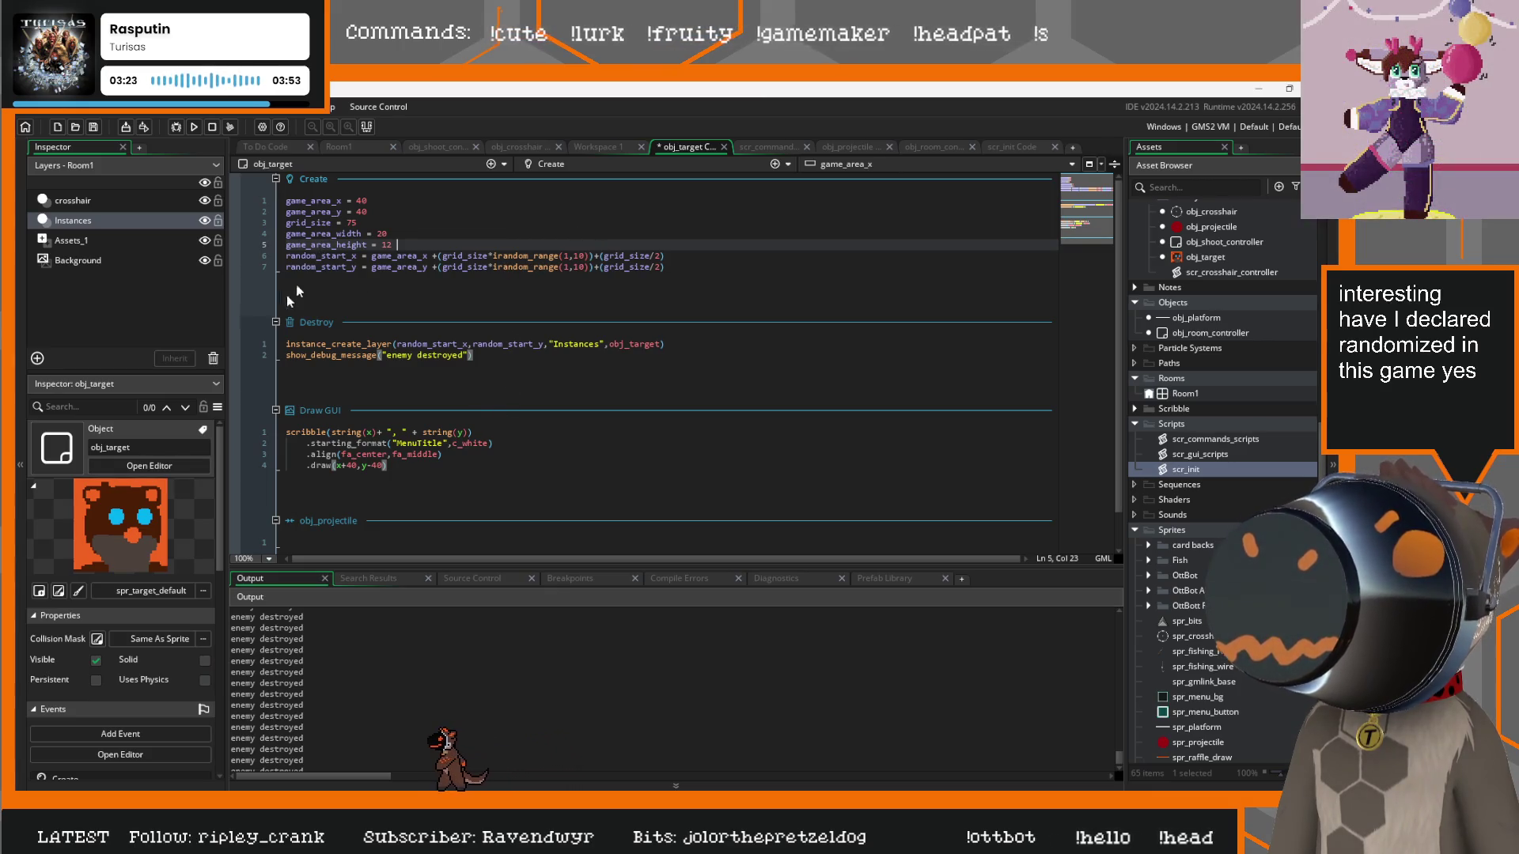
Review the Destroy respawn line and the two random_start lines, then save and run
{"action": "left_click", "coordinate": [601, 356]}
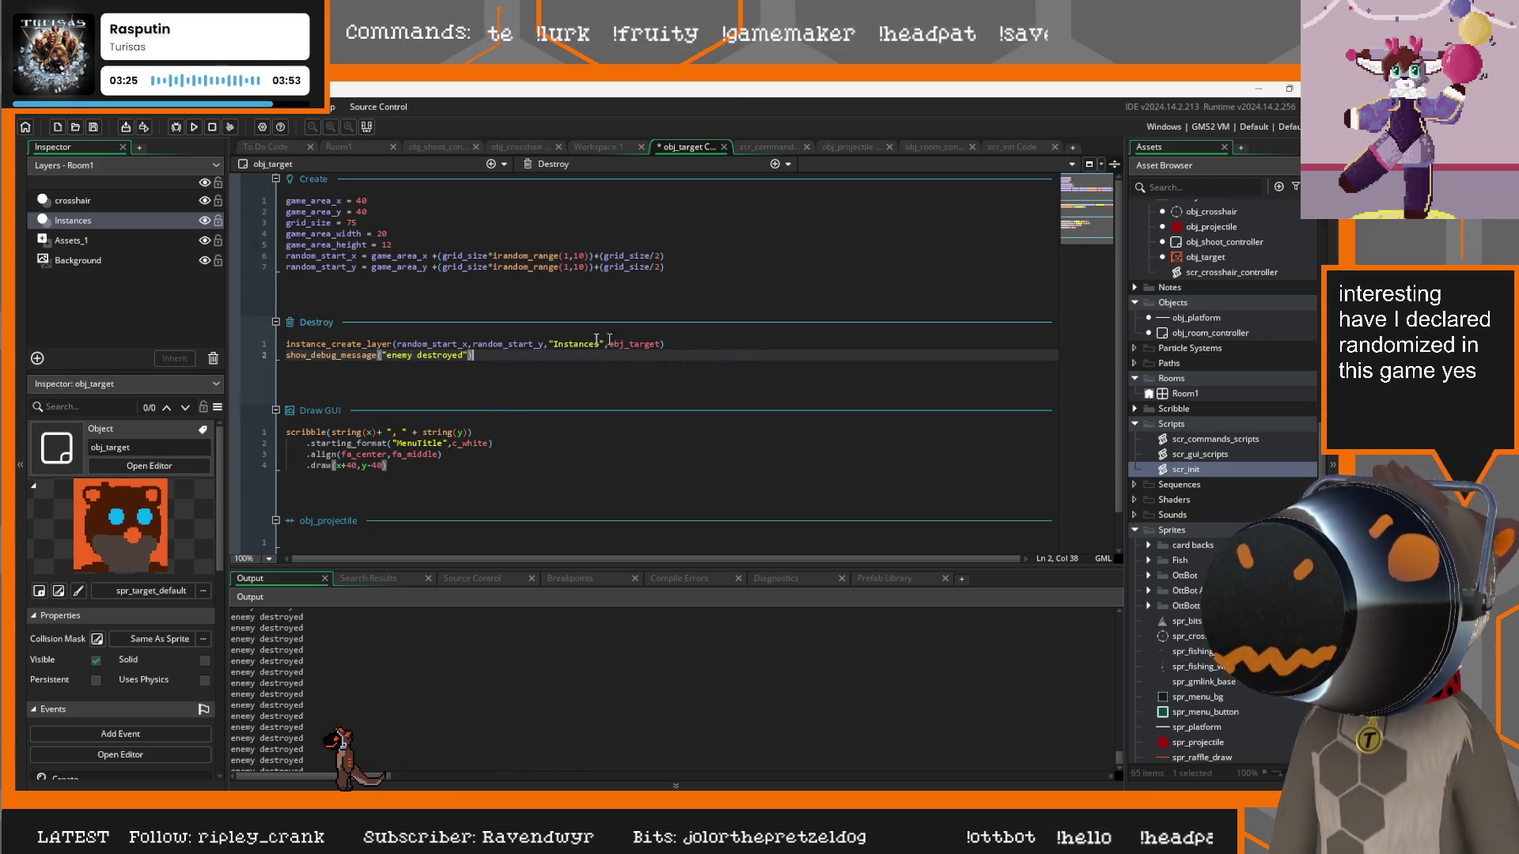
{"action": "key", "text": "Up"}
{"action": "key", "text": "End"}
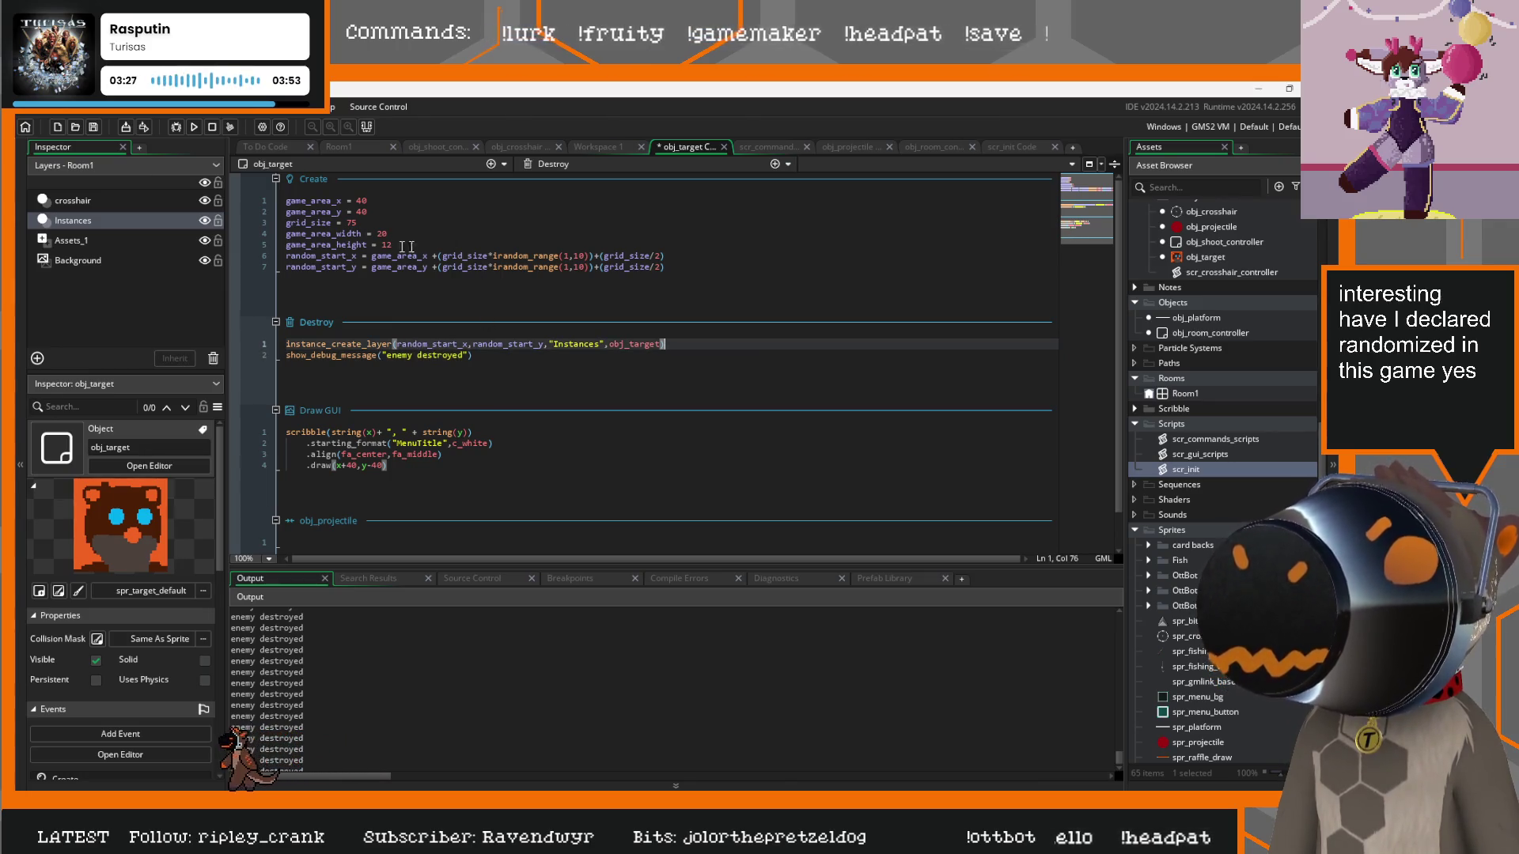
{"action": "left_click_drag", "start_coordinate": [685, 267], "coordinate": [320, 259]}
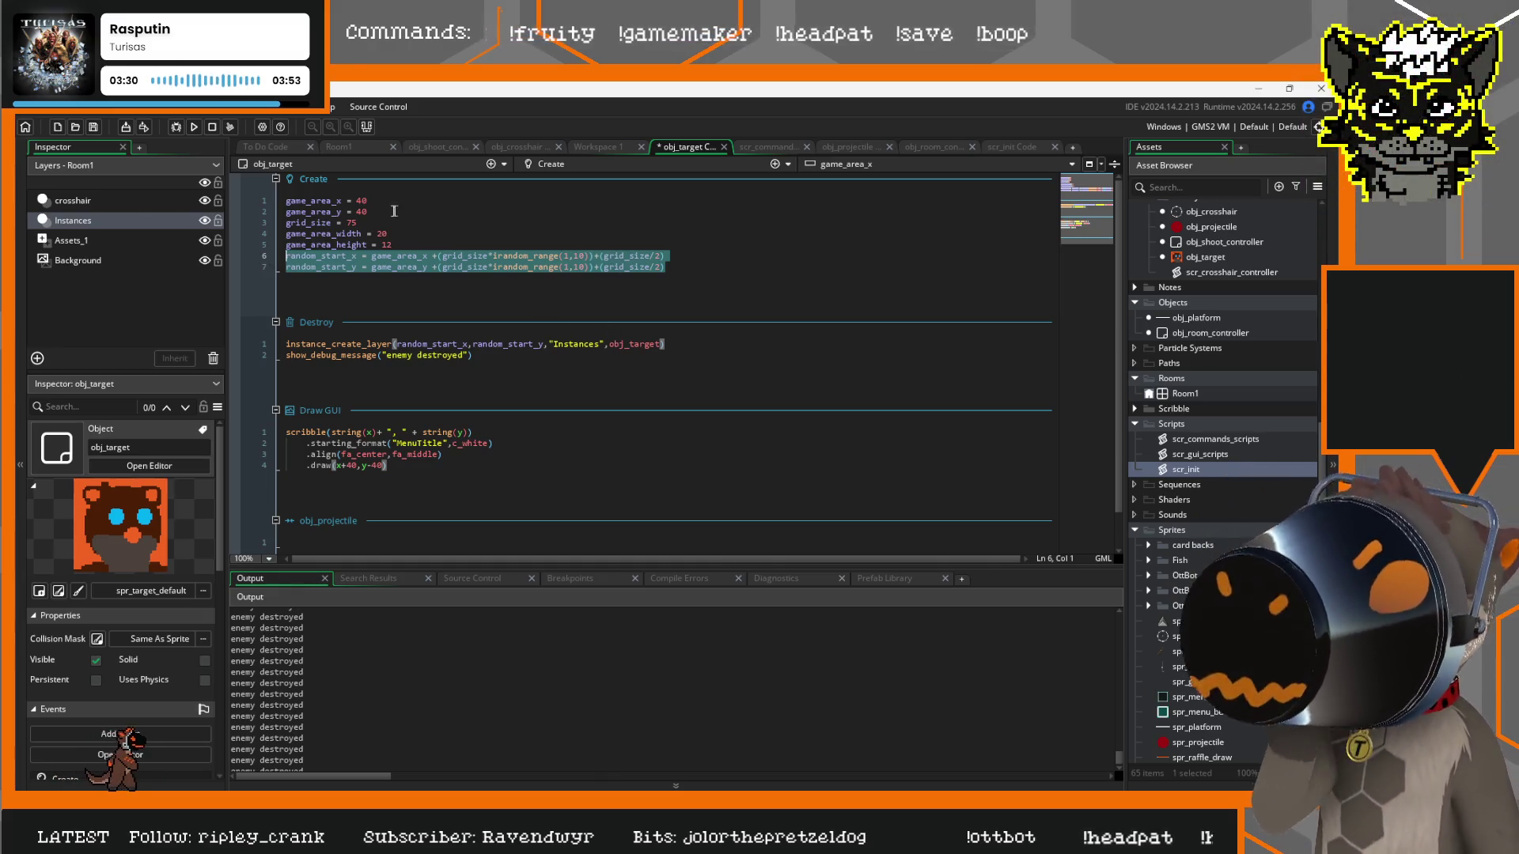
{"action": "left_click", "coordinate": [438, 234]}
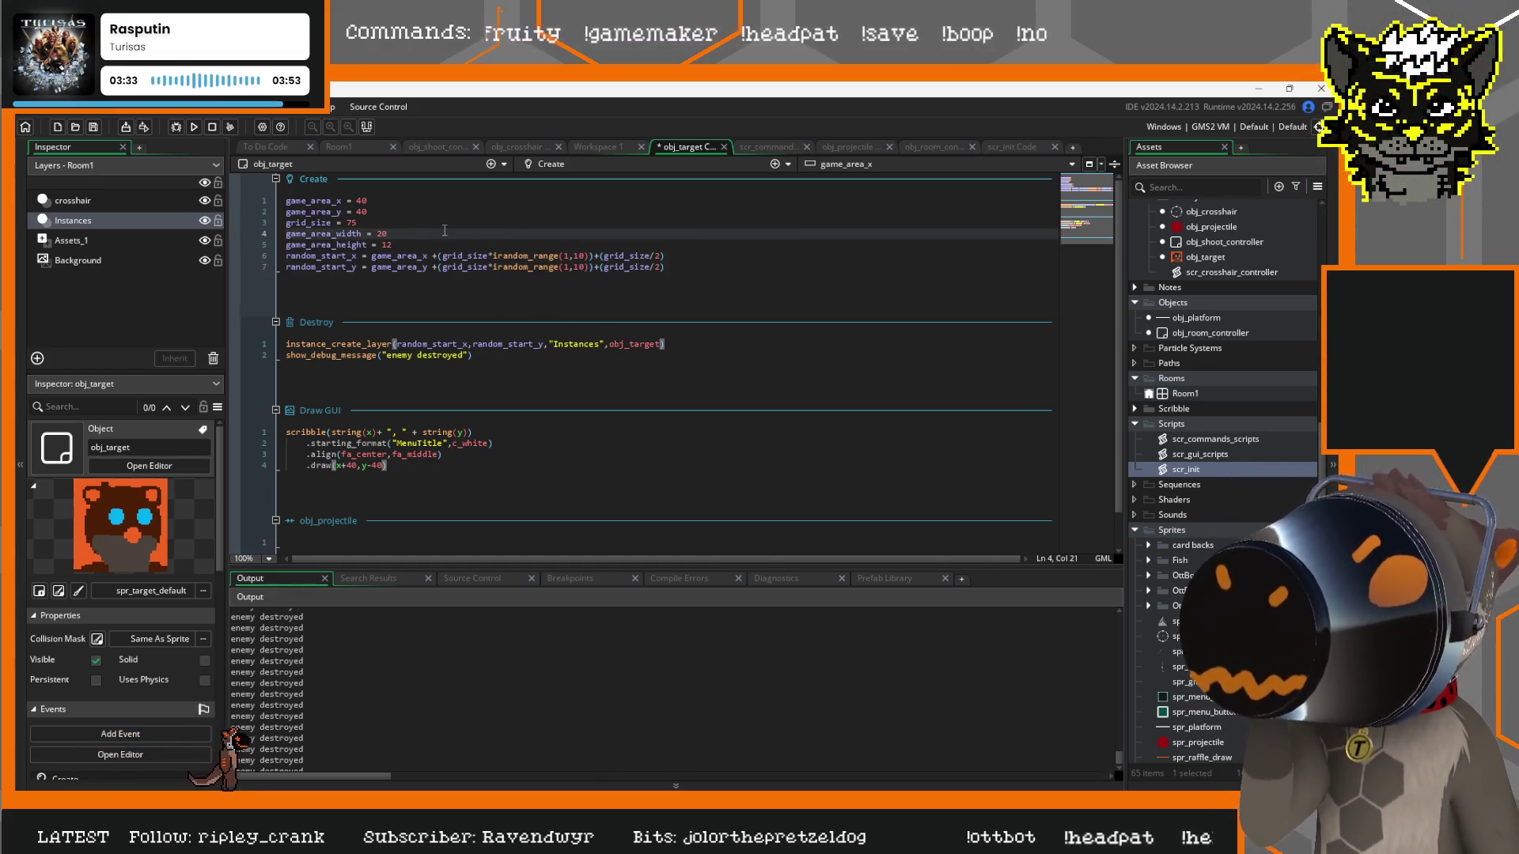
{"action": "left_click", "coordinate": [707, 268]}
{"action": "key", "text": "F5"}
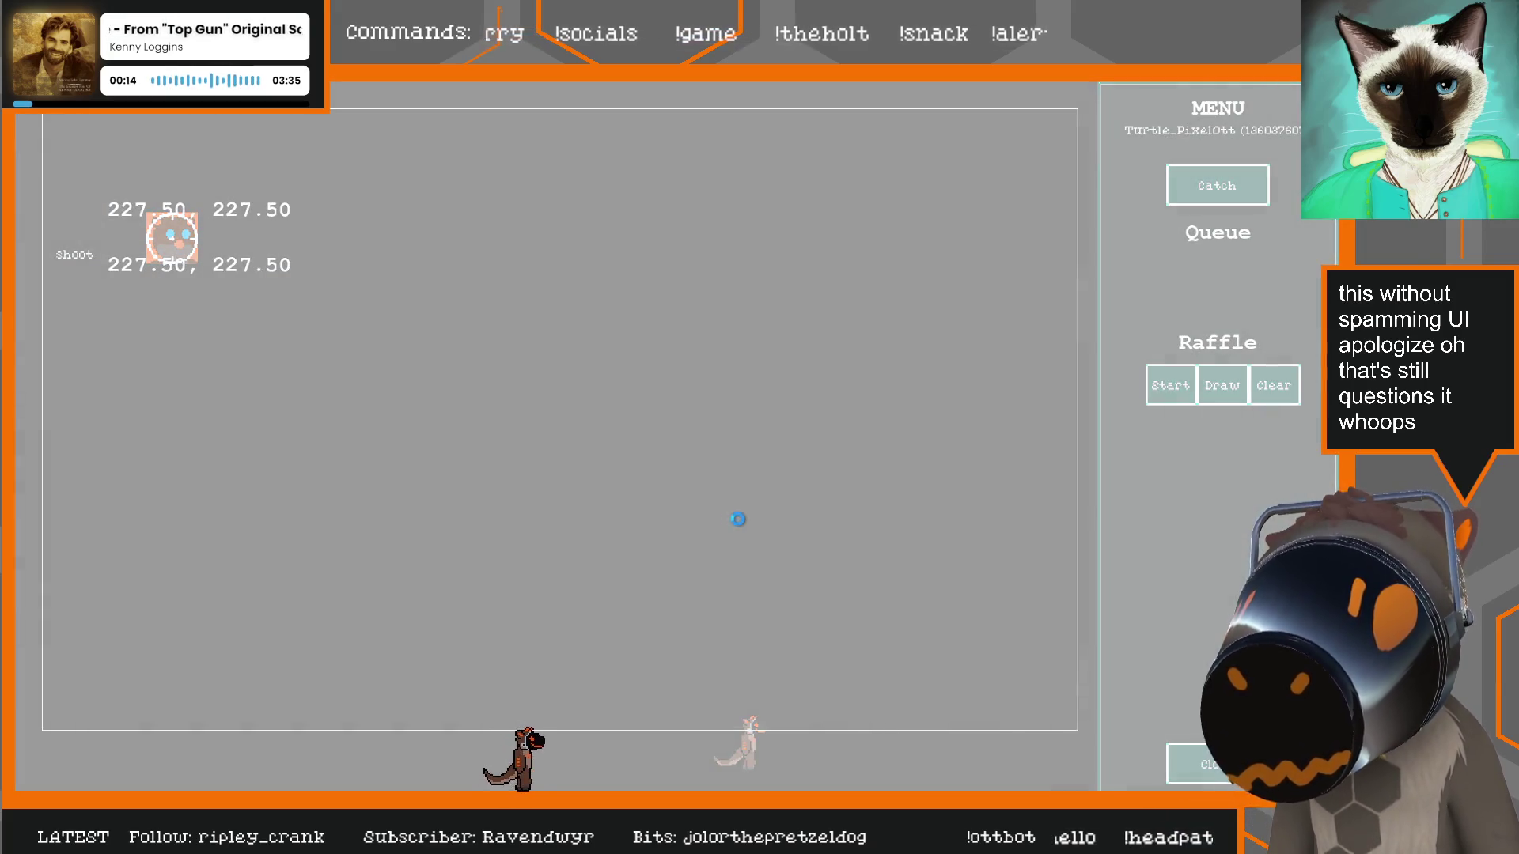
Close the frozen game, comment out the Destroy event's instance_create_layer line with //, and rerun
{"action": "left_click", "coordinate": [682, 484]}
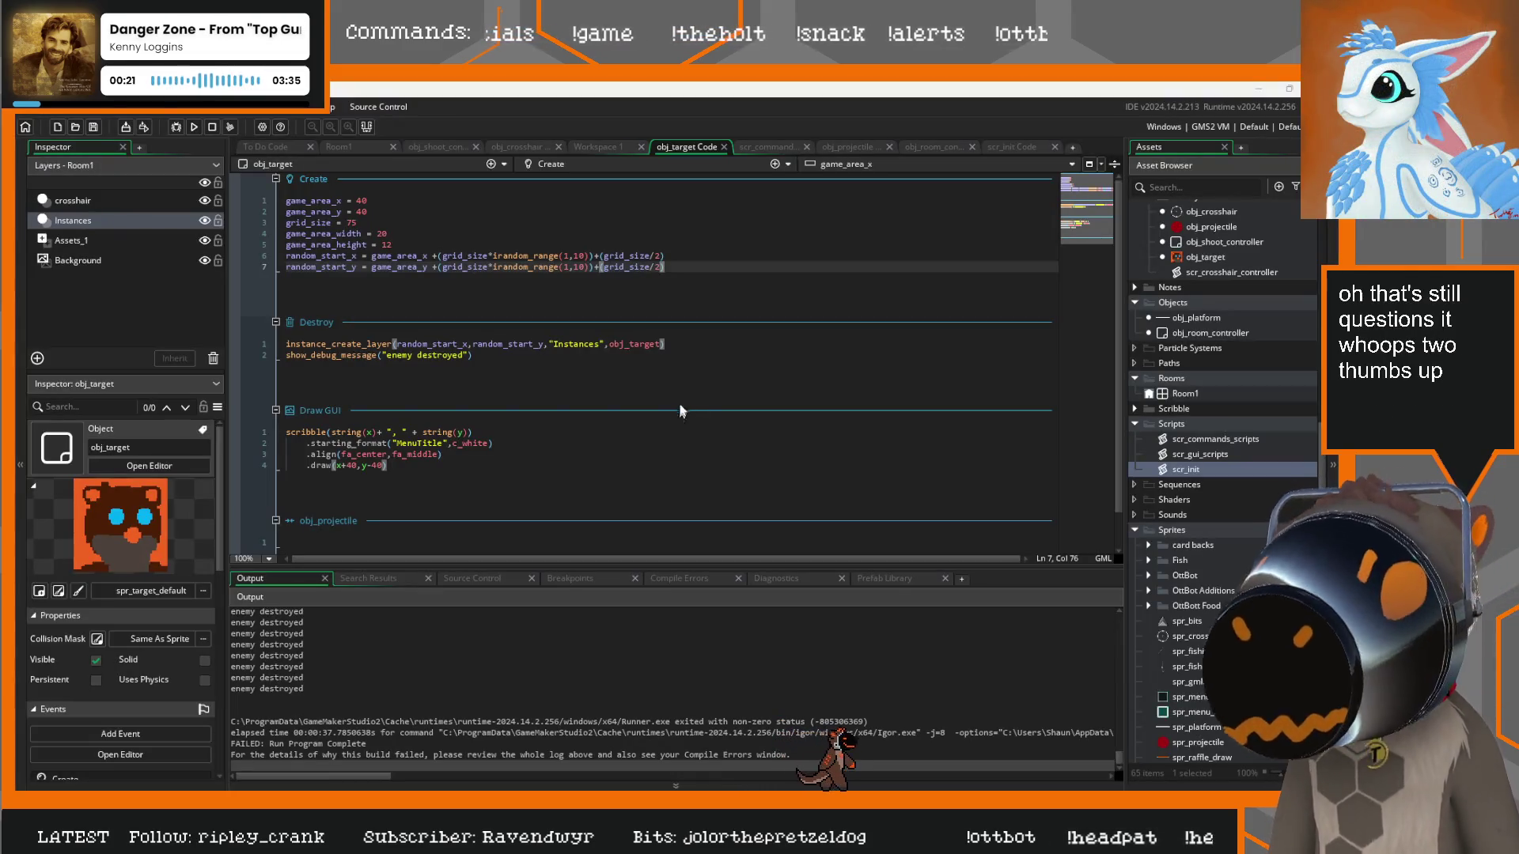
{"action": "left_click", "coordinate": [683, 349]}
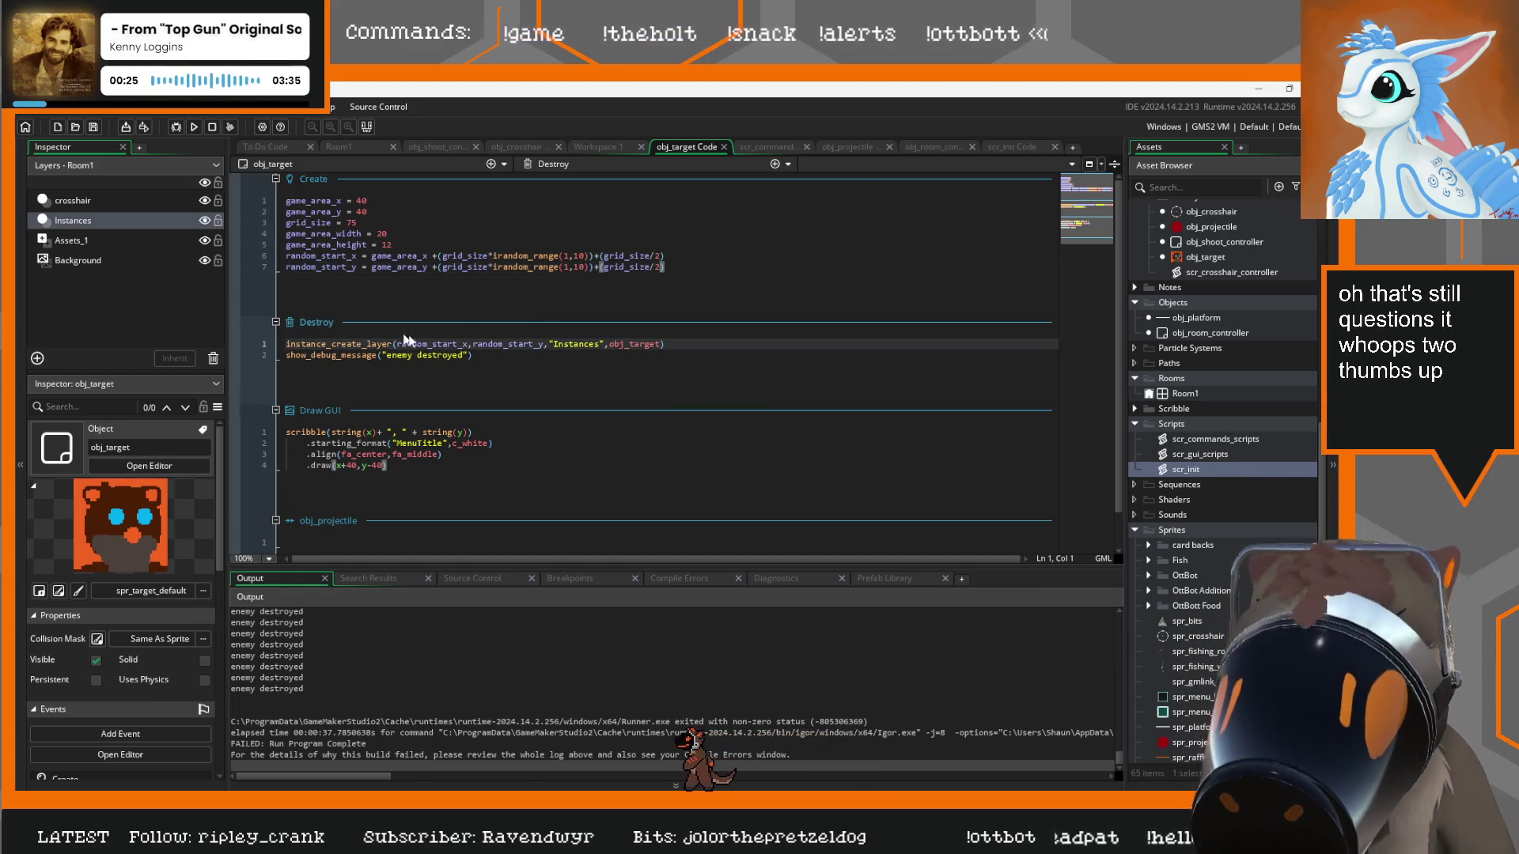
{"action": "type", "text": "//"}
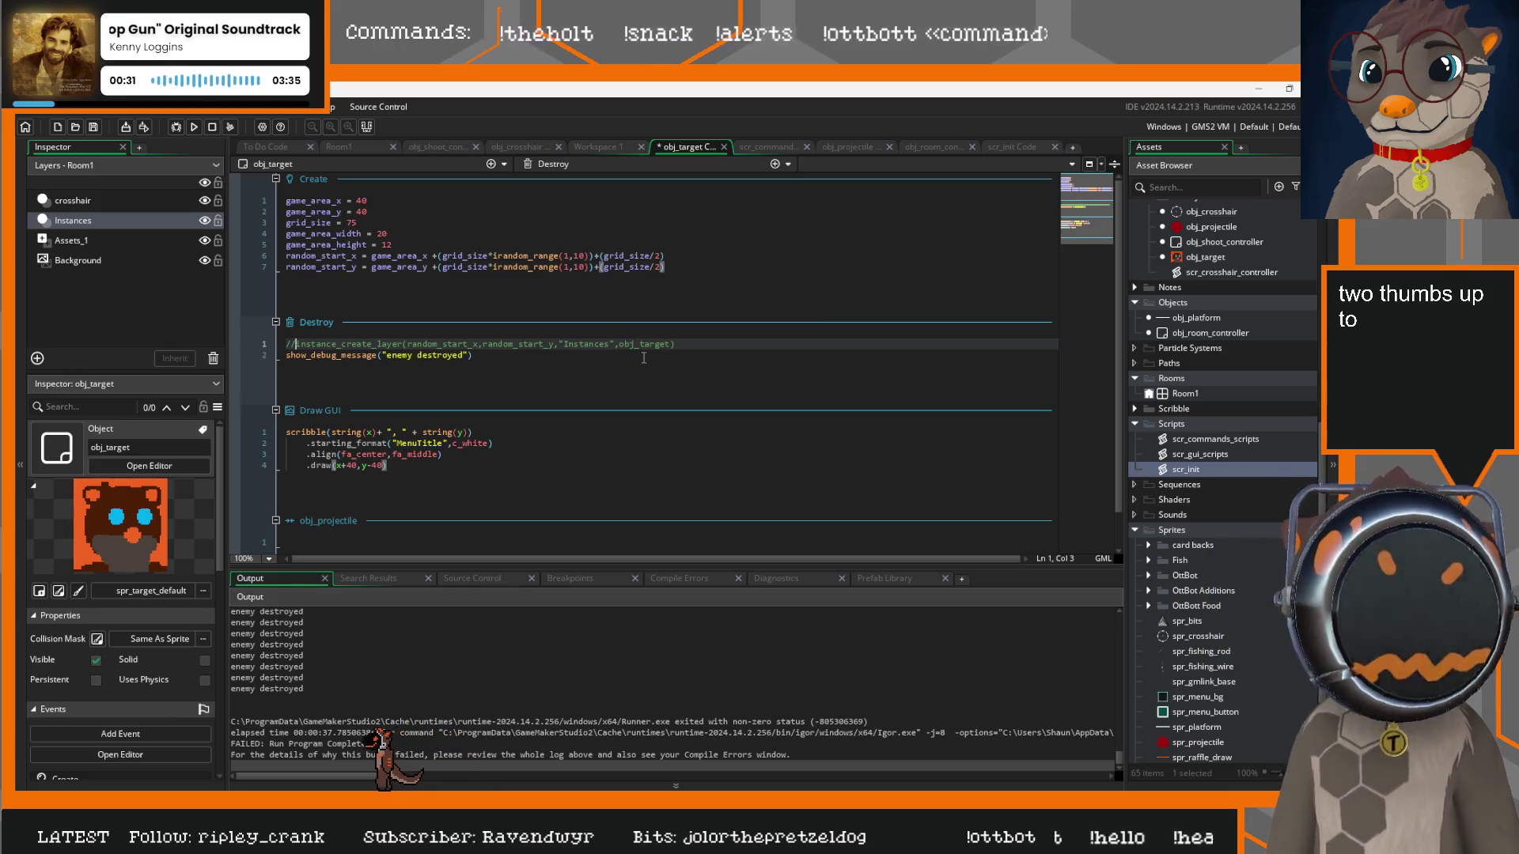
{"action": "left_click", "coordinate": [501, 358]}
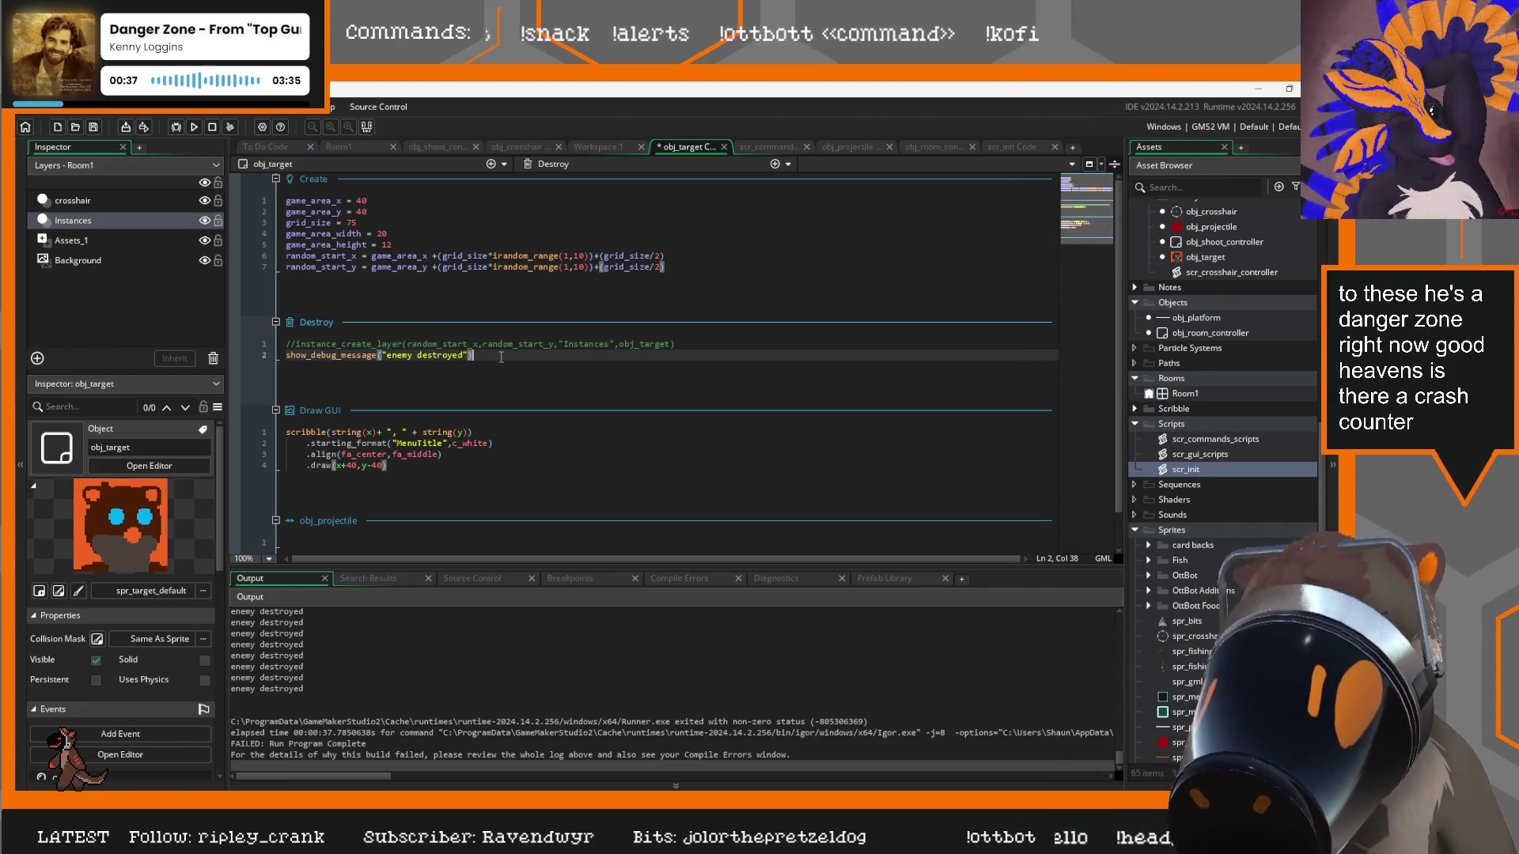
{"action": "key", "text": "F5"}
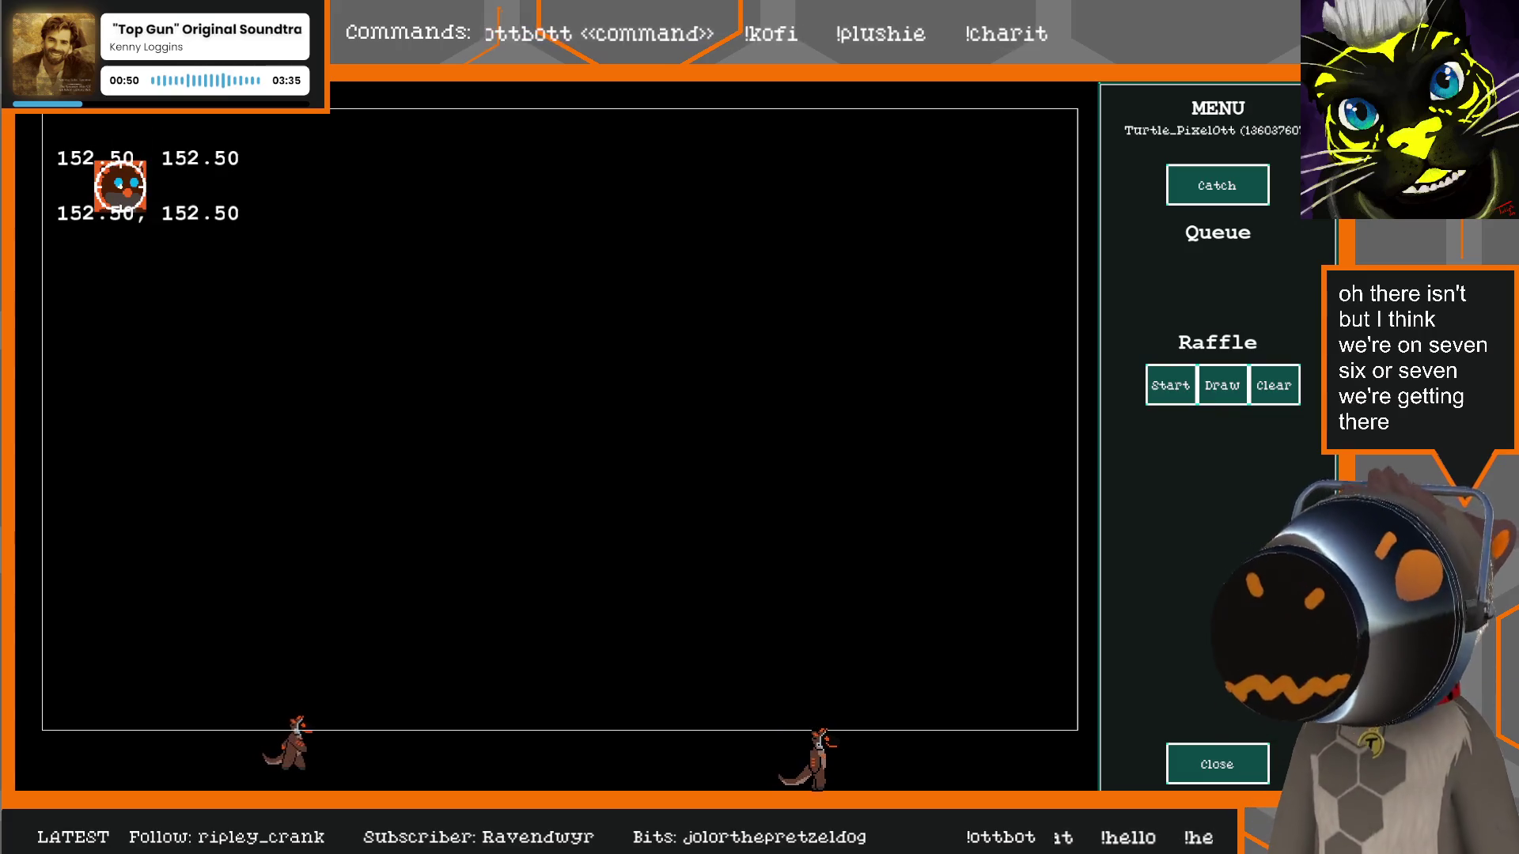
Shoot the target in the running game so it disappears without respawning, then close the game
{"action": "left_click", "coordinate": [120, 186]}
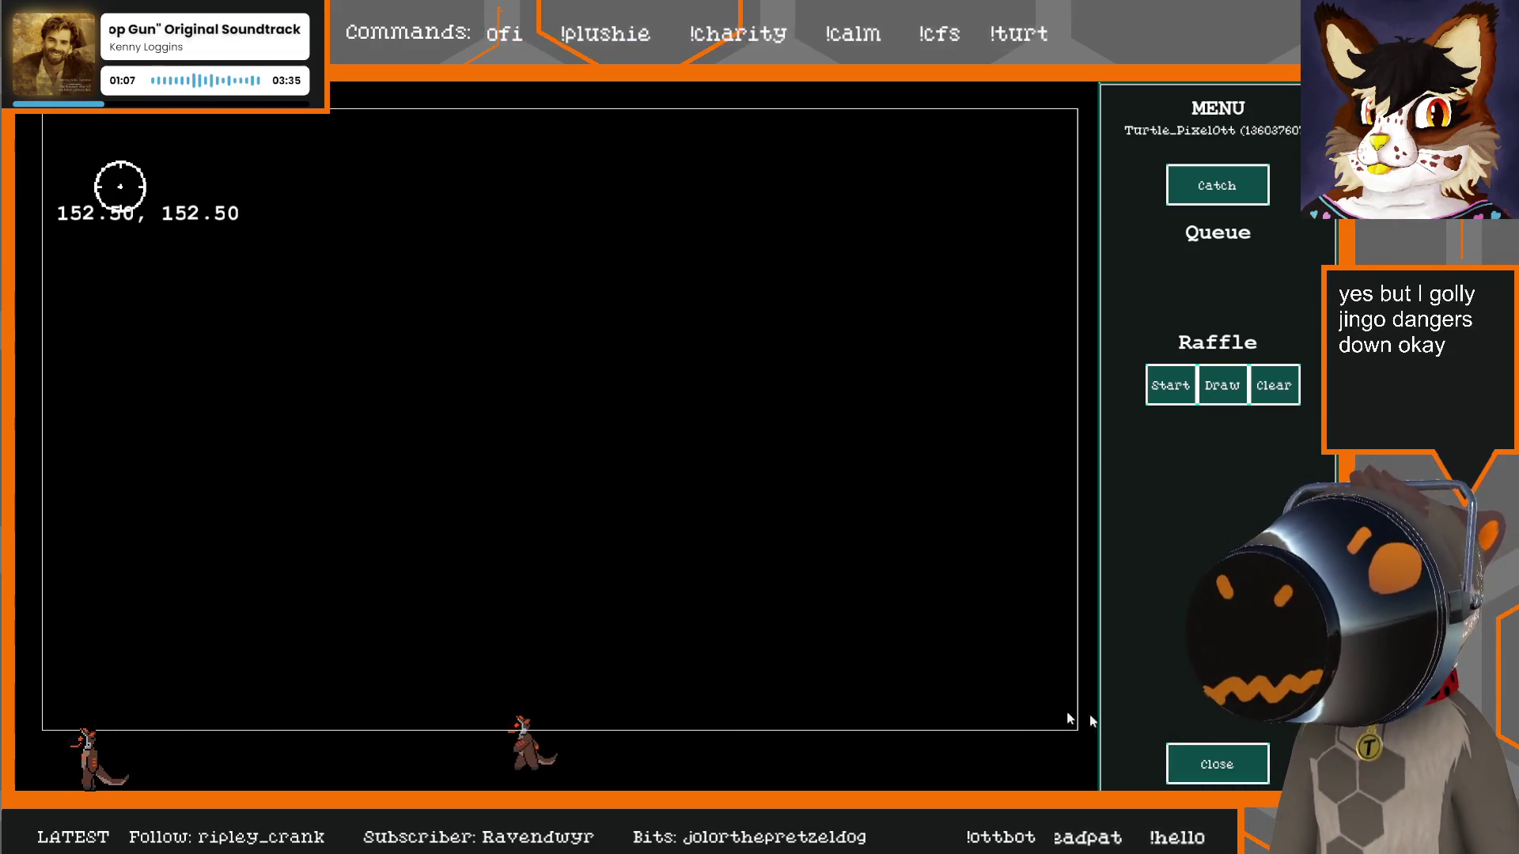
{"action": "left_click", "coordinate": [1204, 772]}
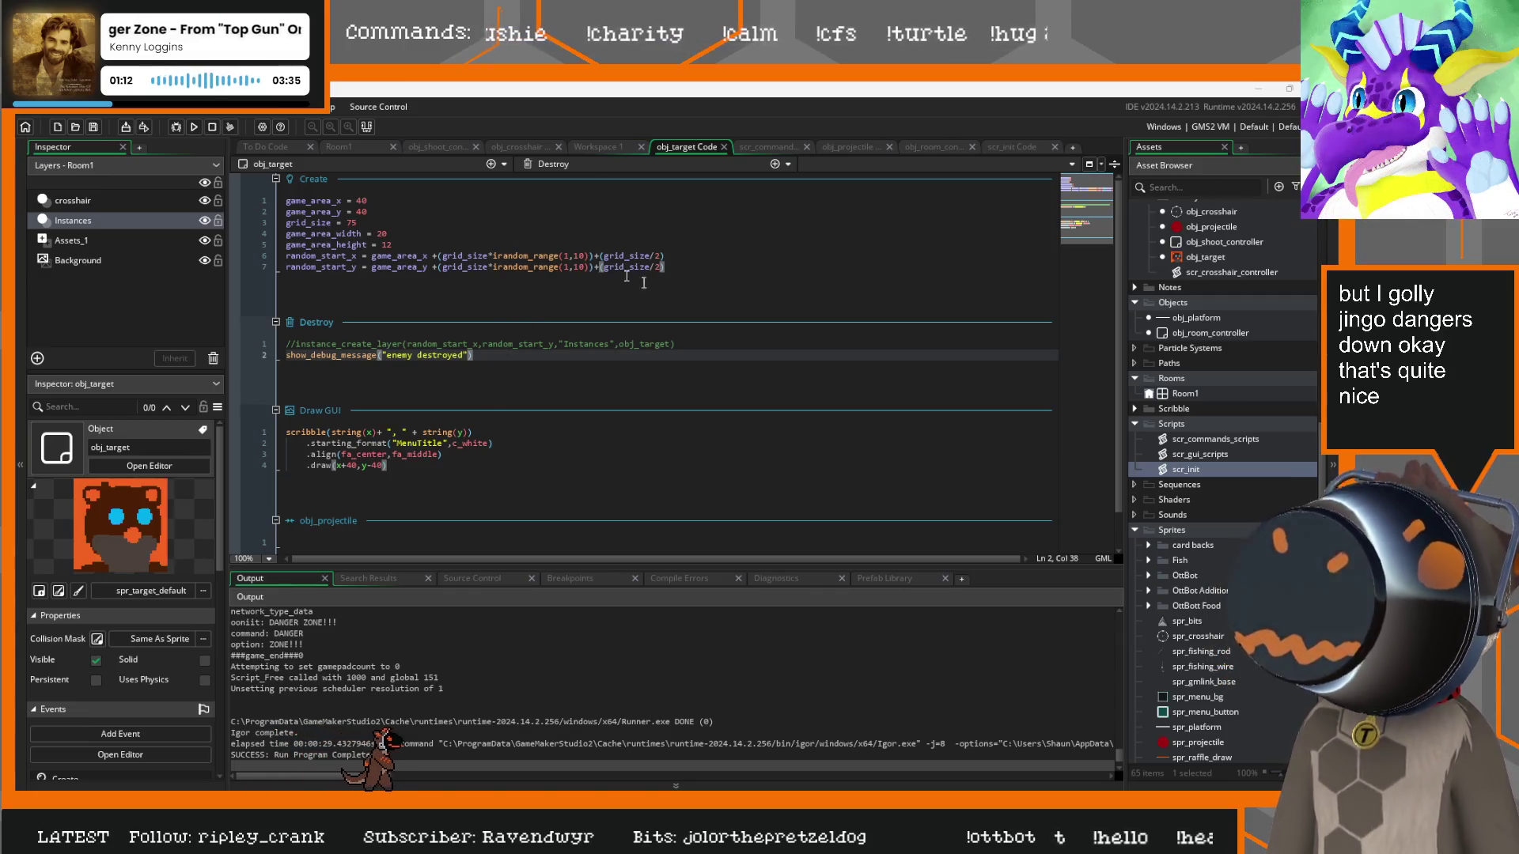
Delete the Create event code and add blank lines after the crosshair's target-destroy block
{"action": "left_click_drag", "start_coordinate": [693, 266], "coordinate": [283, 200]}
{"action": "key", "text": "ctrl+c"}
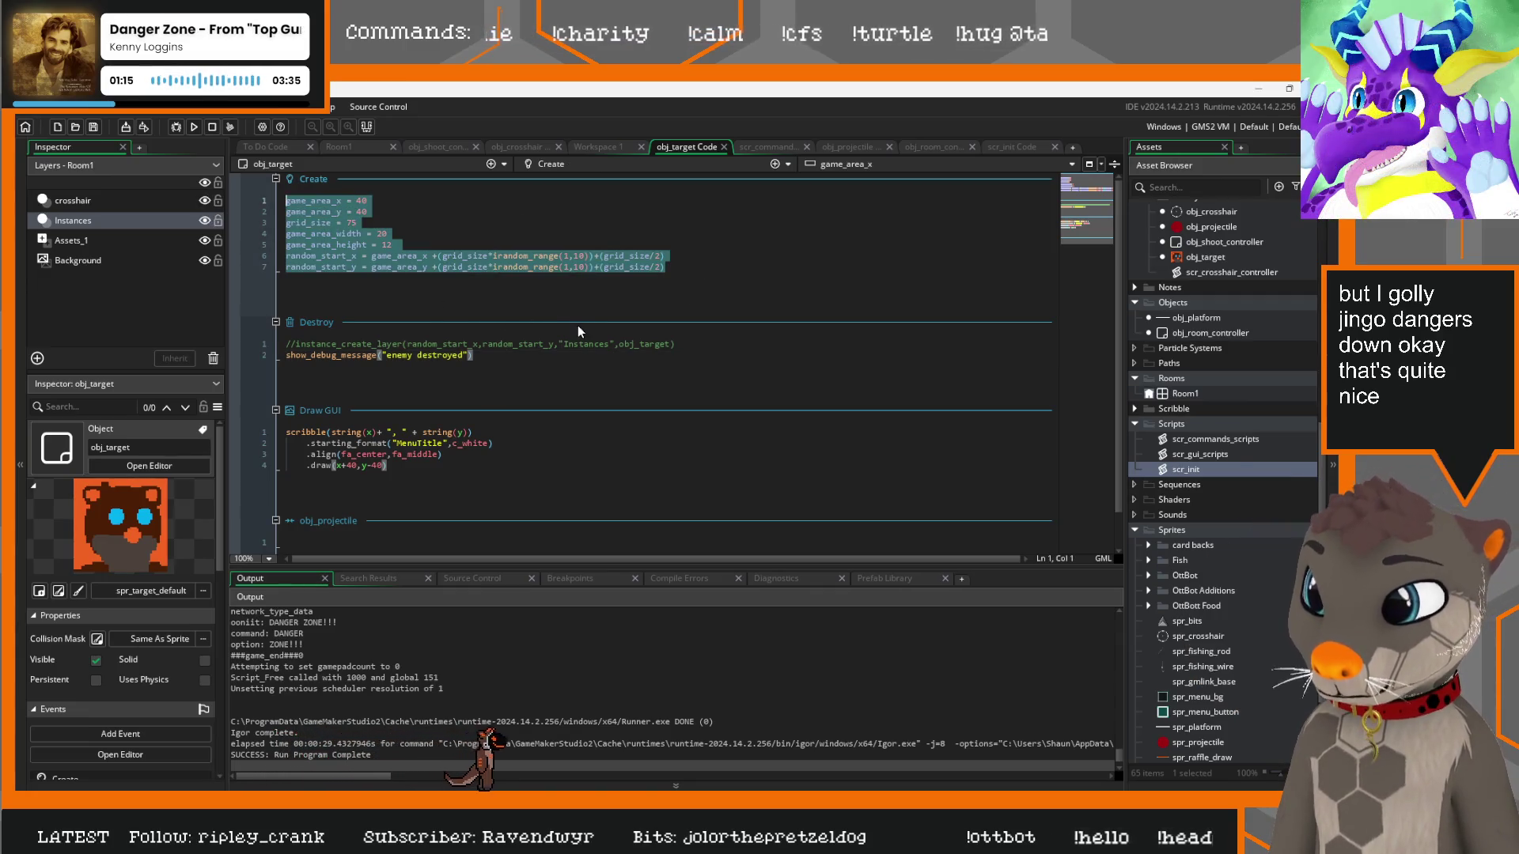
{"action": "key", "text": "BackSpace"}
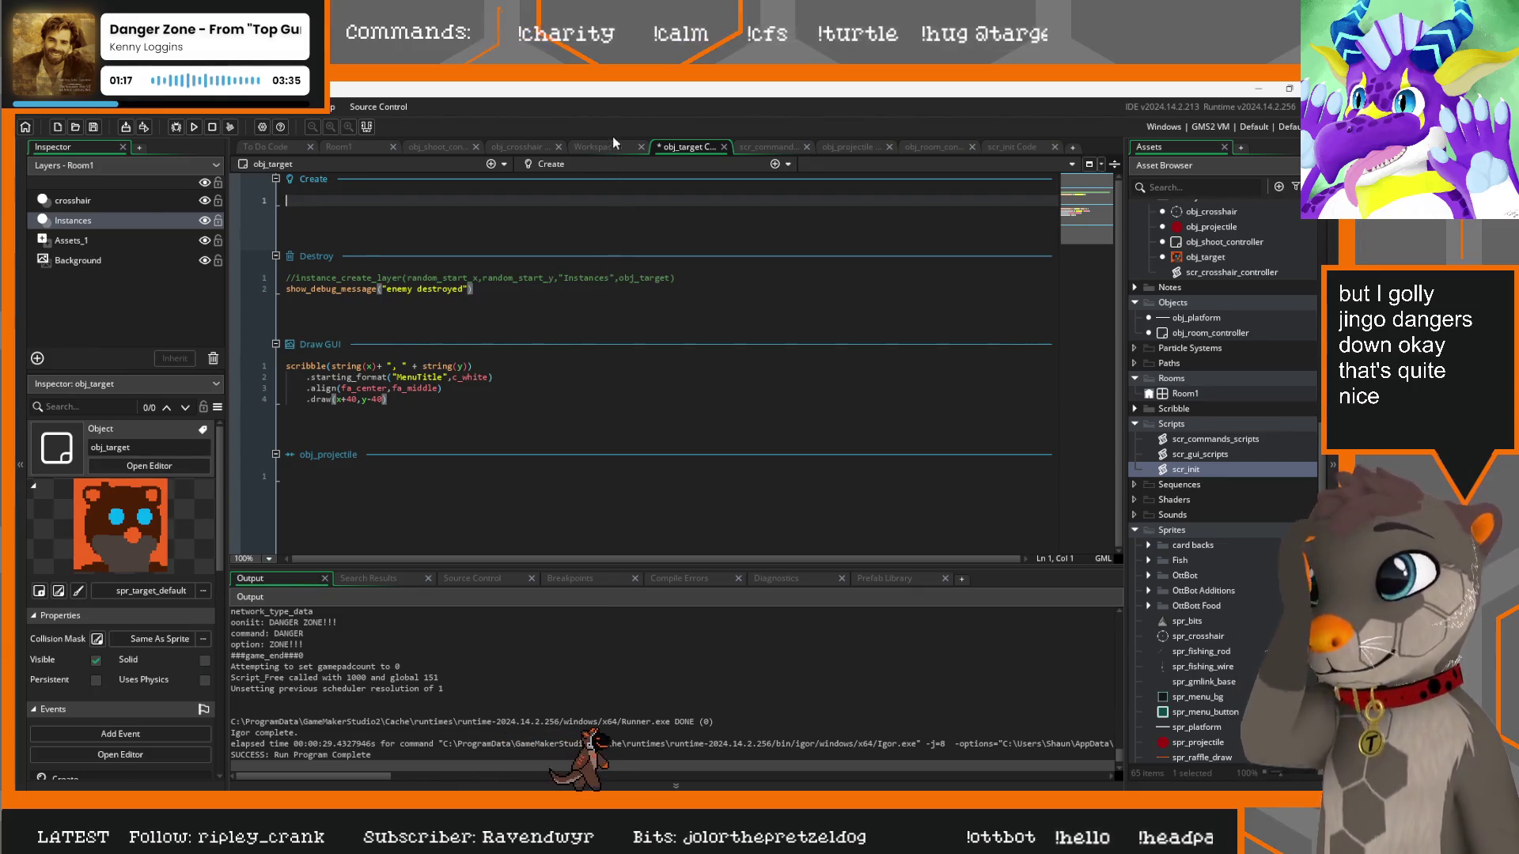
{"action": "left_click", "coordinate": [514, 147]}
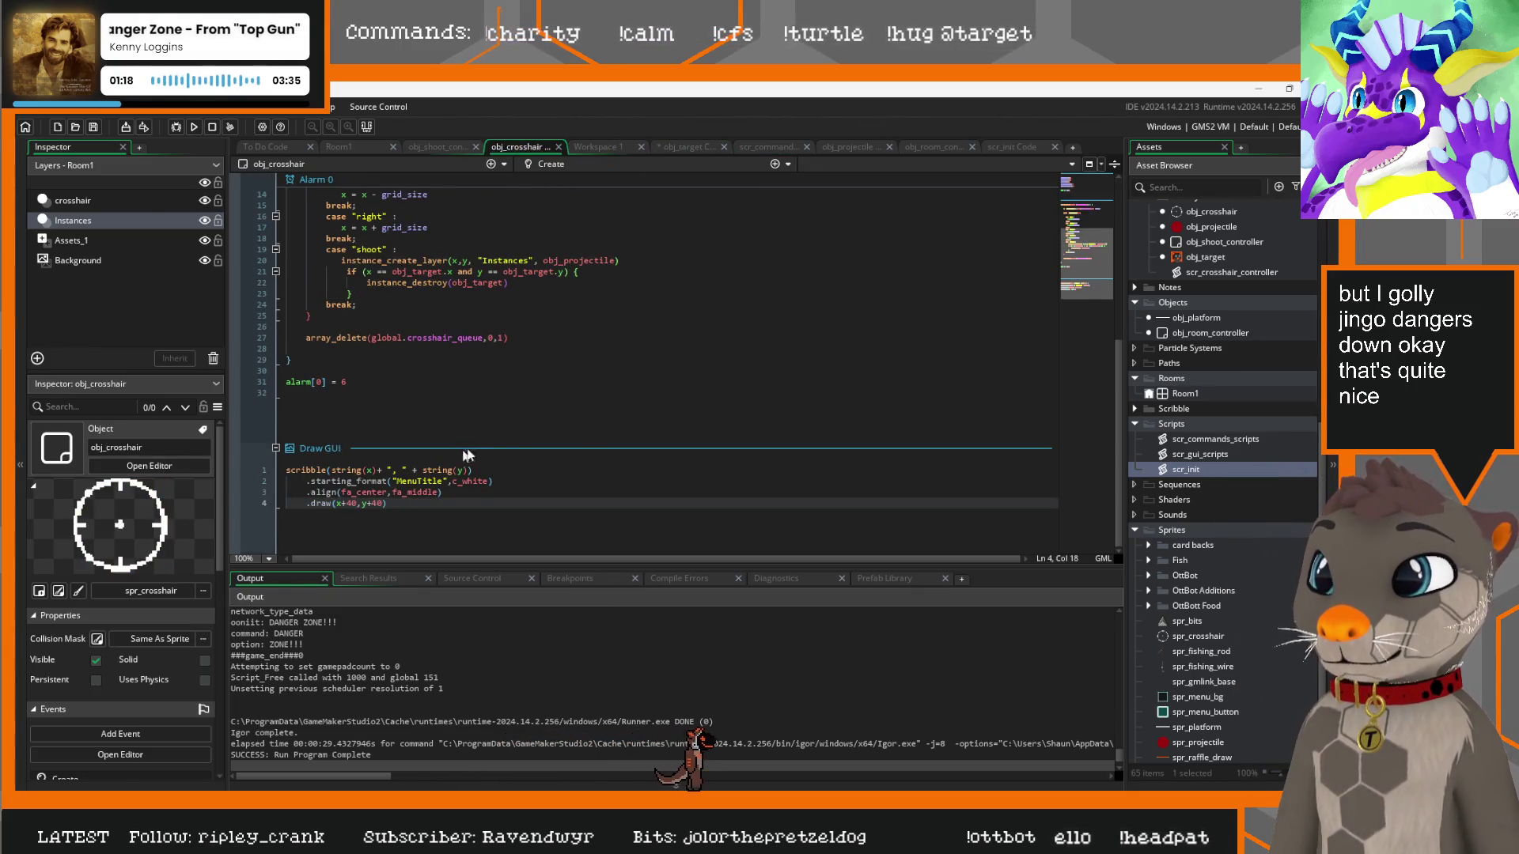
{"action": "scroll", "coordinate": [438, 401], "scroll_direction": "up", "scroll_amount": 2}
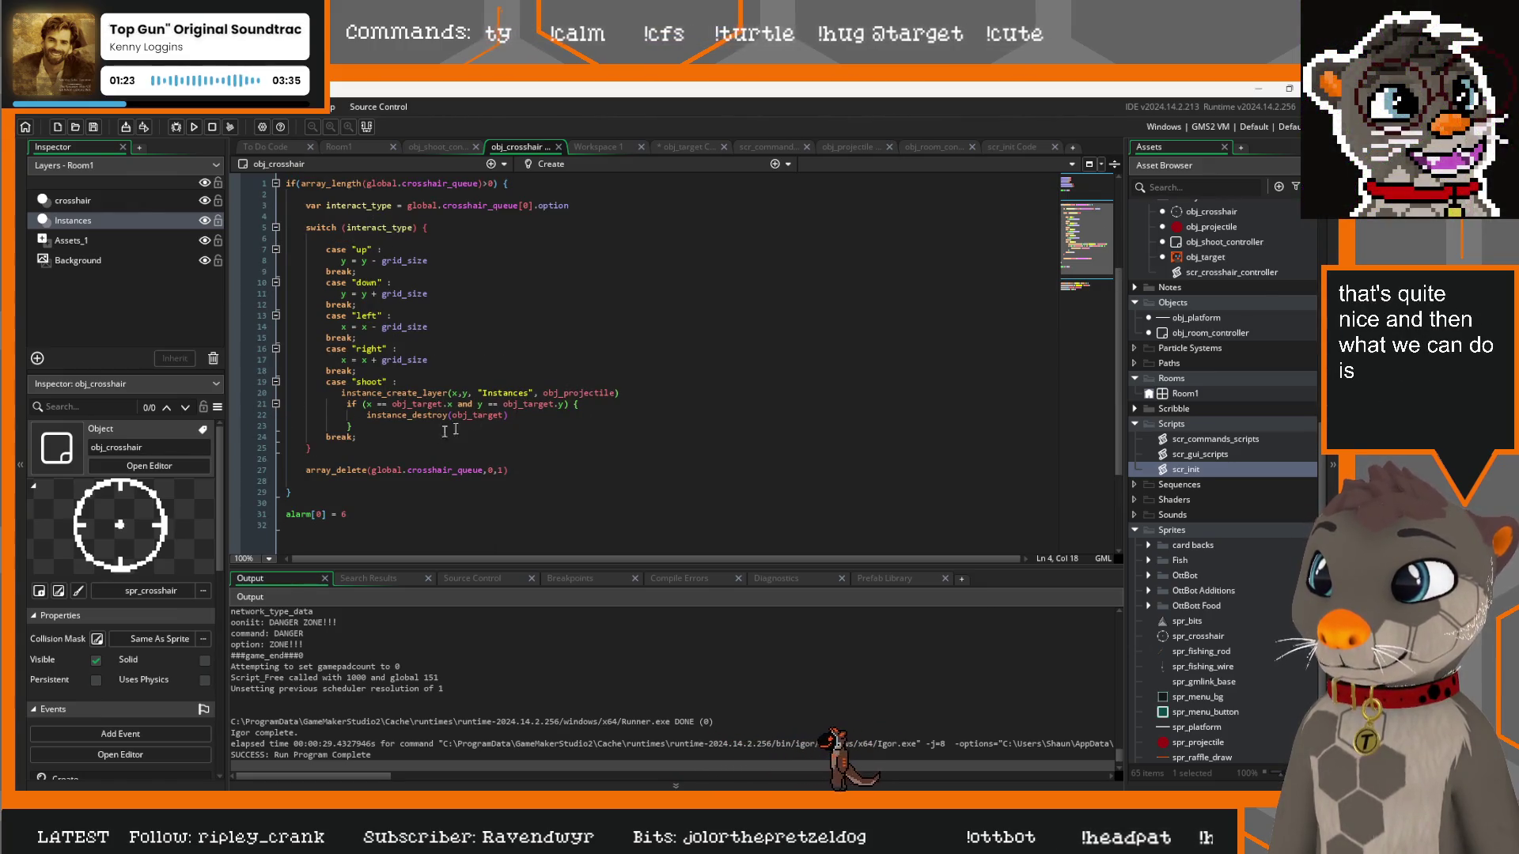
{"action": "left_click", "coordinate": [369, 427]}
{"action": "key", "text": "Return"}
{"action": "key", "text": "Return"}
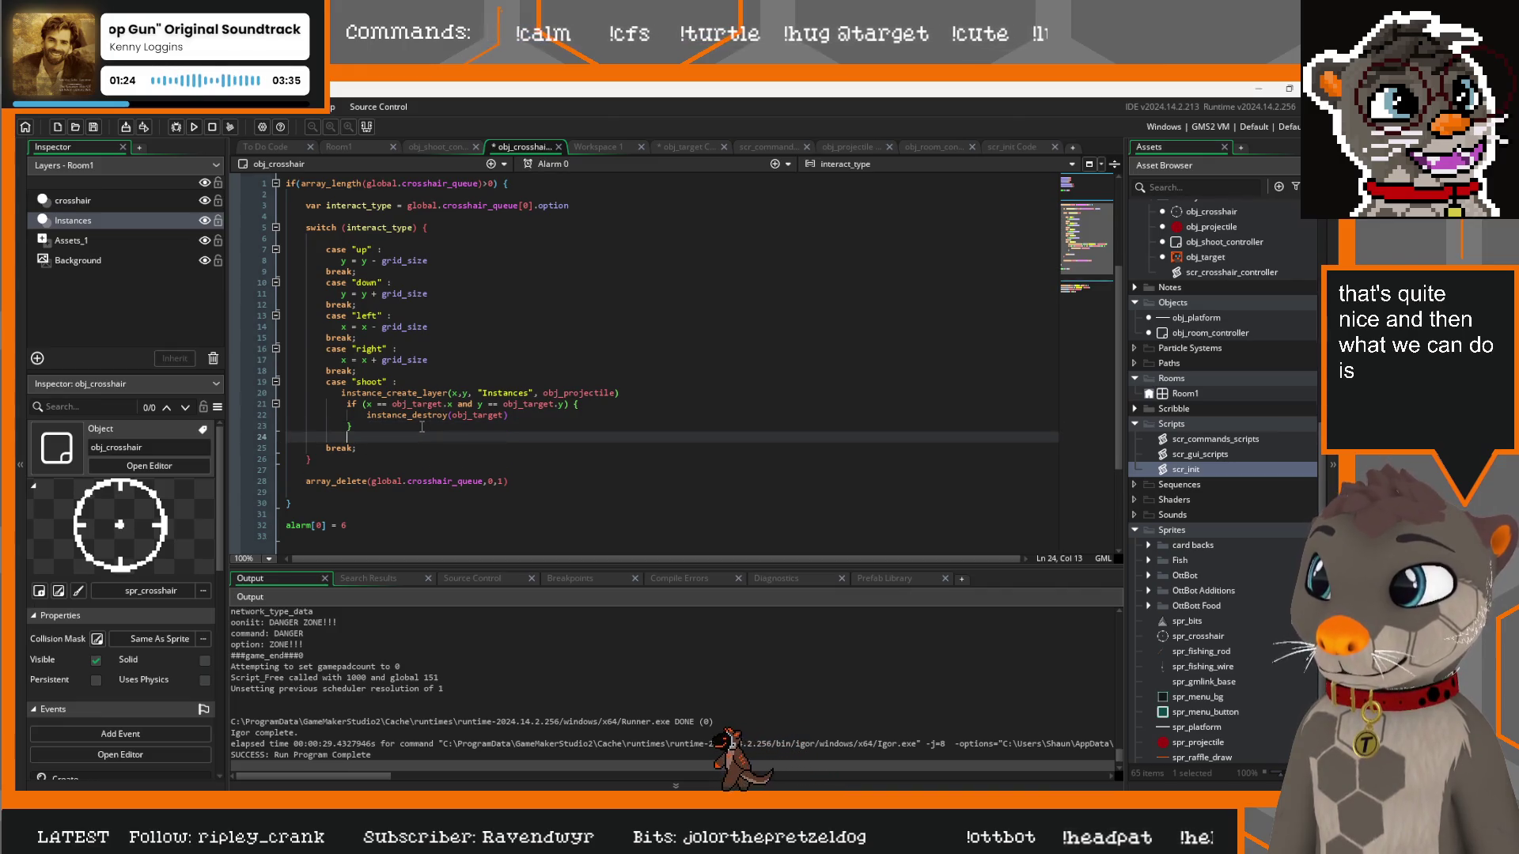
Paste the copied code into the crosshair's Create, drop the duplicate game area lines, and cut random_start_x/y
{"action": "scroll", "coordinate": [524, 398], "scroll_direction": "up", "scroll_amount": 3}
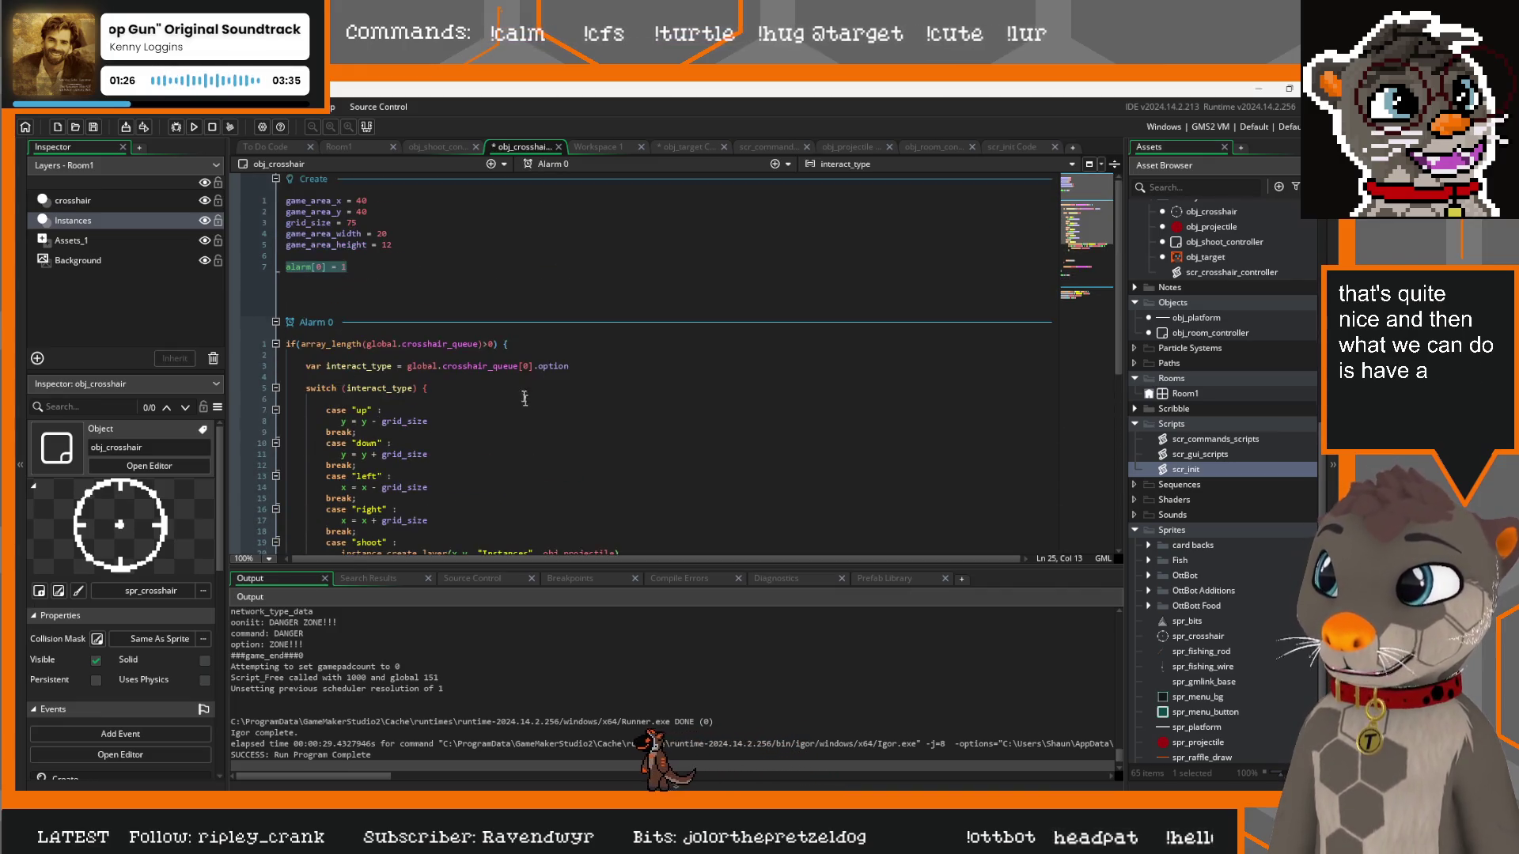
{"action": "left_click", "coordinate": [355, 257]}
{"action": "key", "text": "Return"}
{"action": "key", "text": "Return"}
{"action": "key", "text": "Return"}
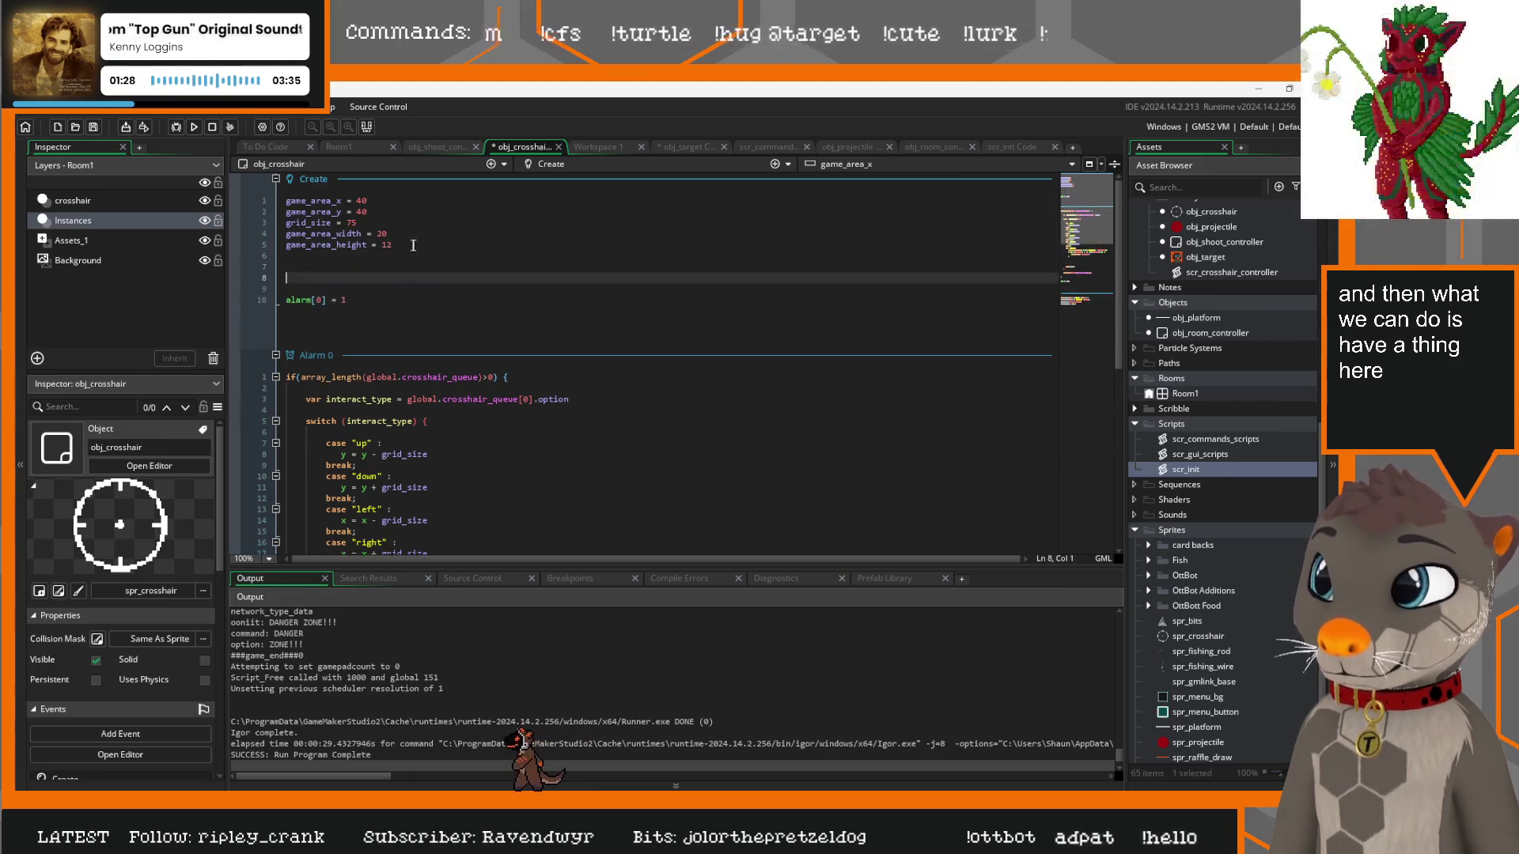
{"action": "key", "text": "Up"}
{"action": "key", "text": "ctrl+v"}
{"action": "left_click_drag", "start_coordinate": [421, 322], "coordinate": [287, 255]}
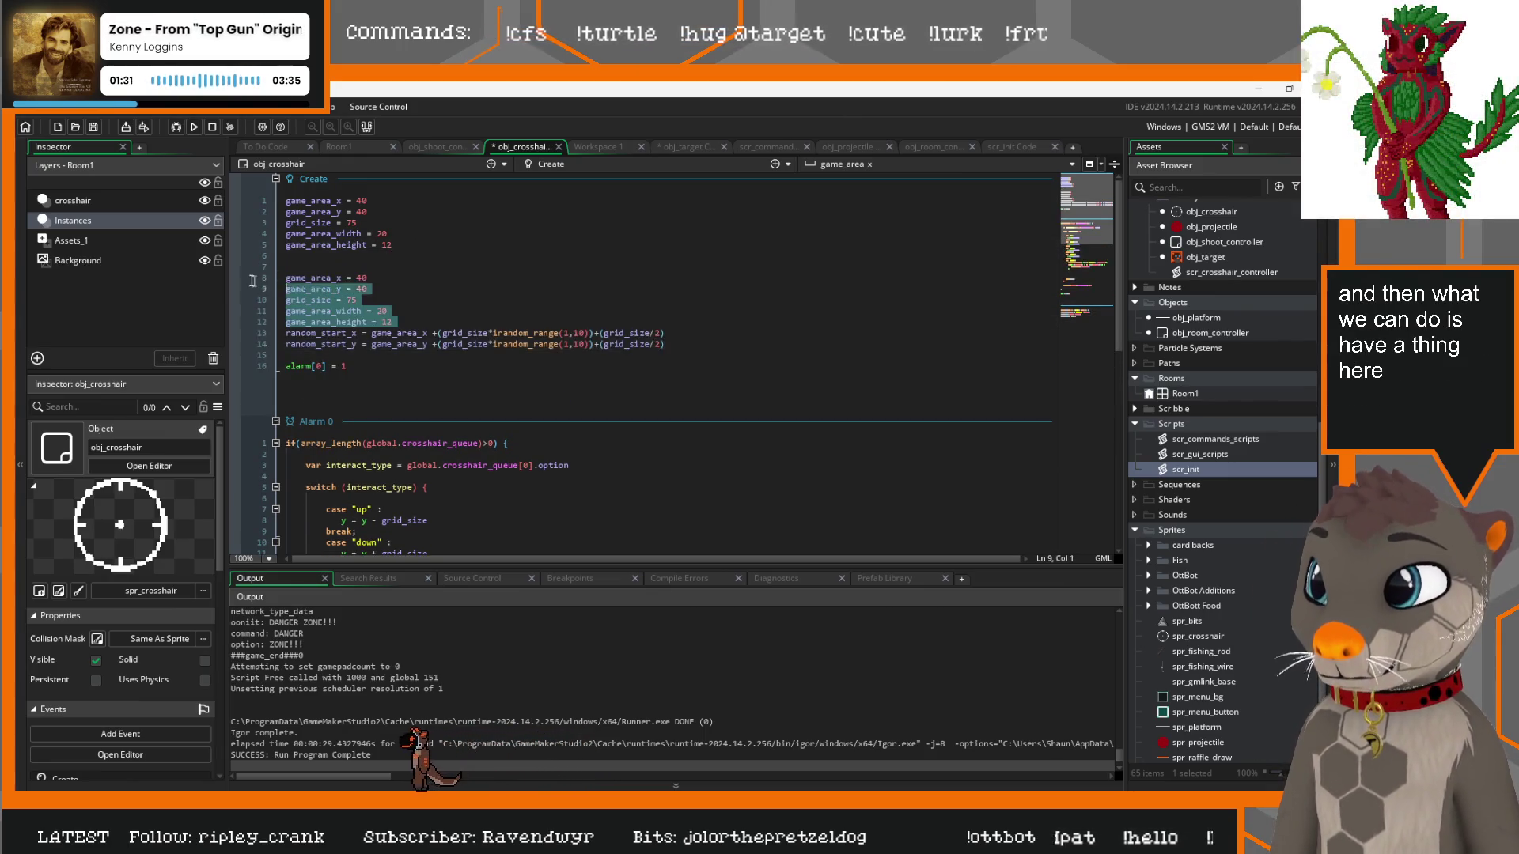
{"action": "key", "text": "BackSpace"}
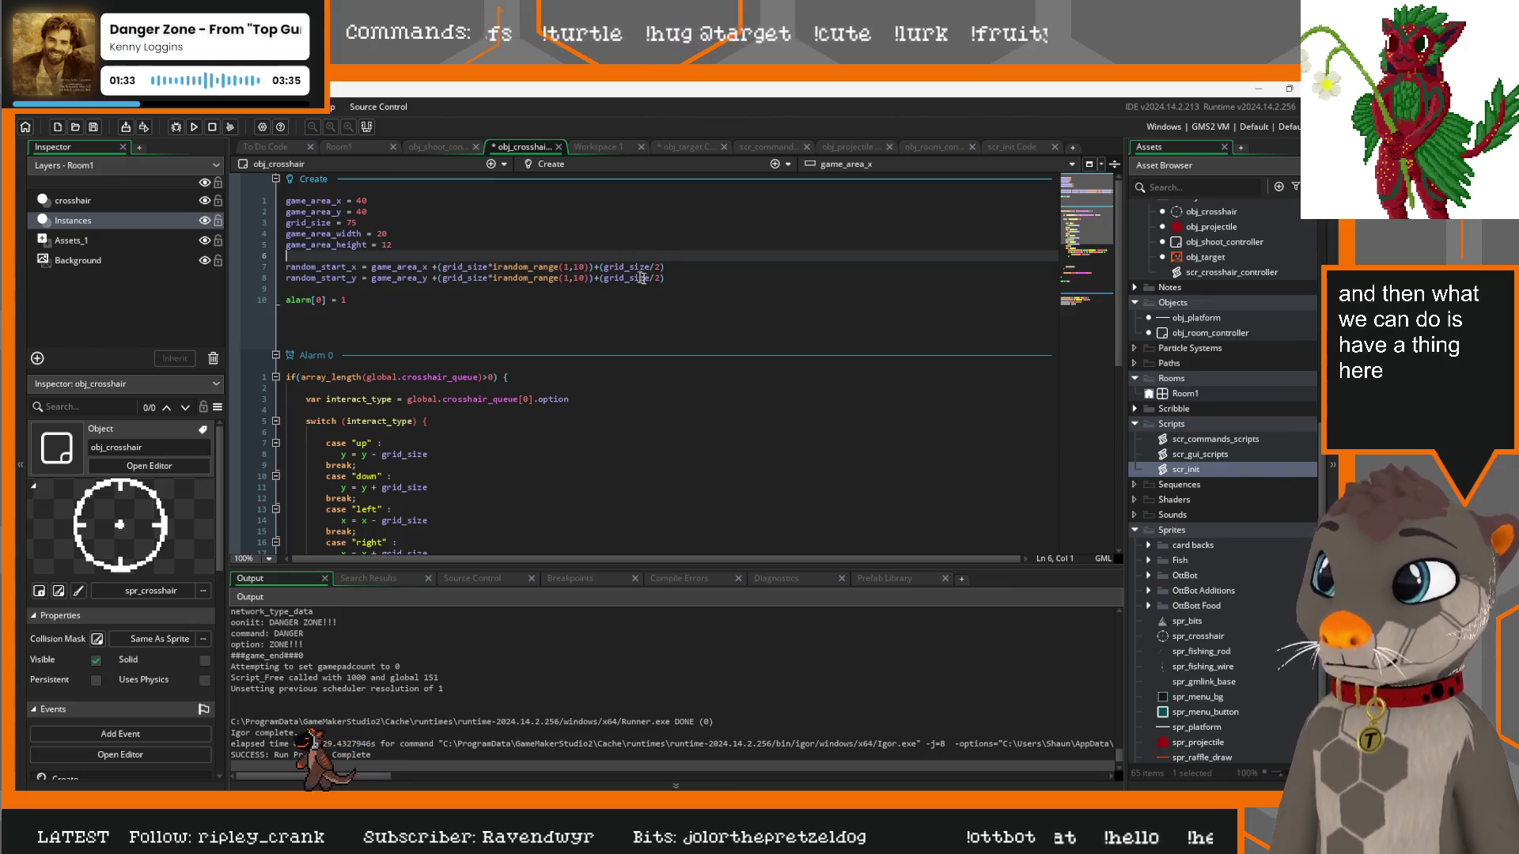
{"action": "left_click_drag", "start_coordinate": [669, 278], "coordinate": [286, 267]}
{"action": "key", "text": "ctrl+c"}
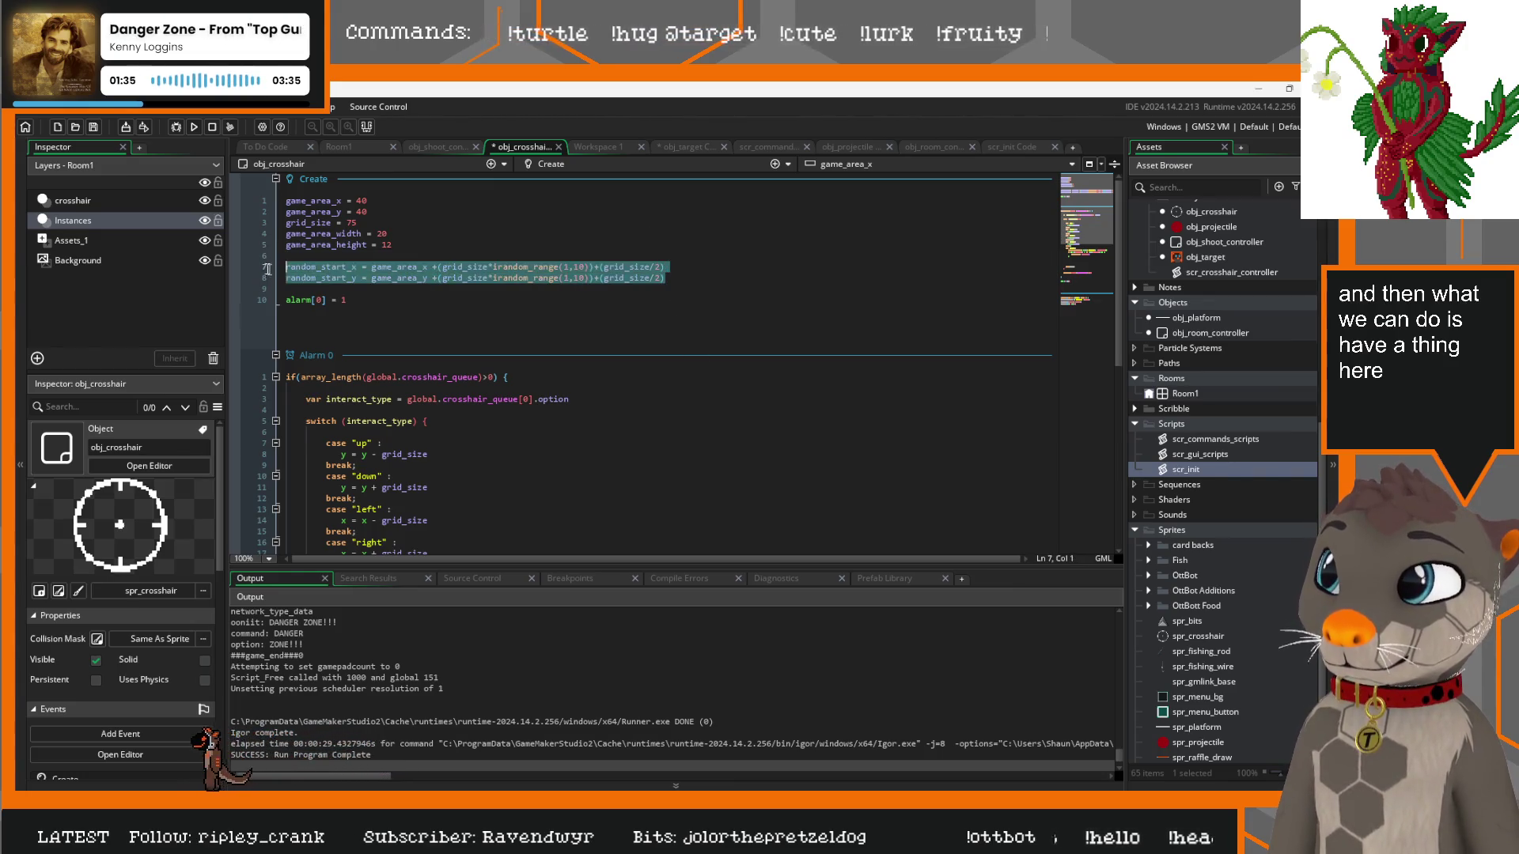
{"action": "key", "text": "BackSpace"}
Paste random_start_x and random_start_y into Alarm 0's shoot case after instance_destroy, indented evenly
{"action": "scroll", "coordinate": [598, 305], "scroll_direction": "down", "scroll_amount": 2}
{"action": "scroll", "coordinate": [578, 316], "scroll_direction": "down", "scroll_amount": 6}
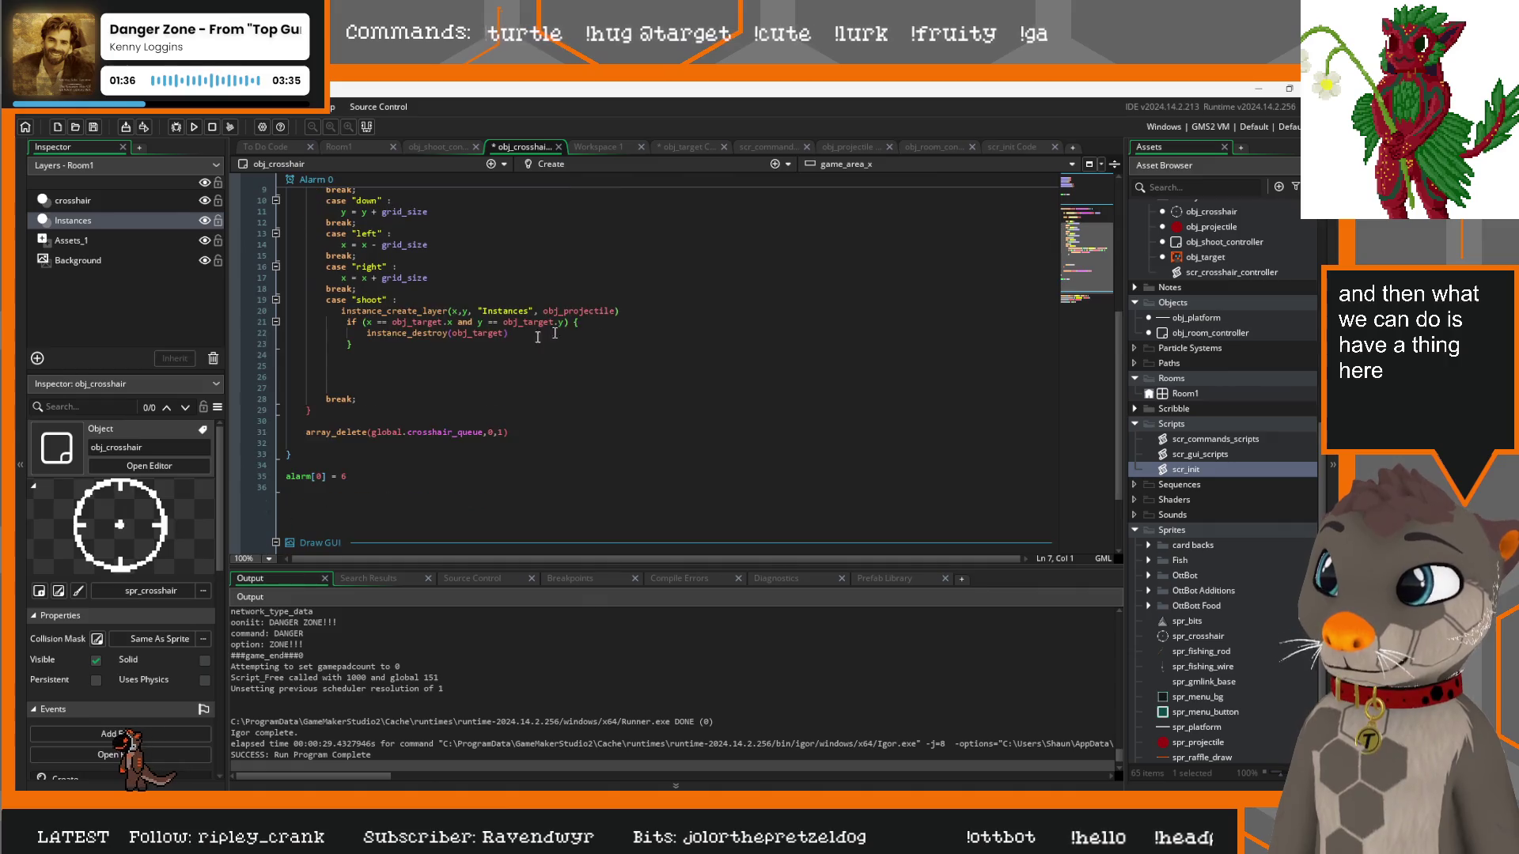
{"action": "left_click", "coordinate": [329, 362]}
{"action": "key", "text": "ctrl+v"}
{"action": "left_click", "coordinate": [289, 377]}
{"action": "key", "text": "Tab"}
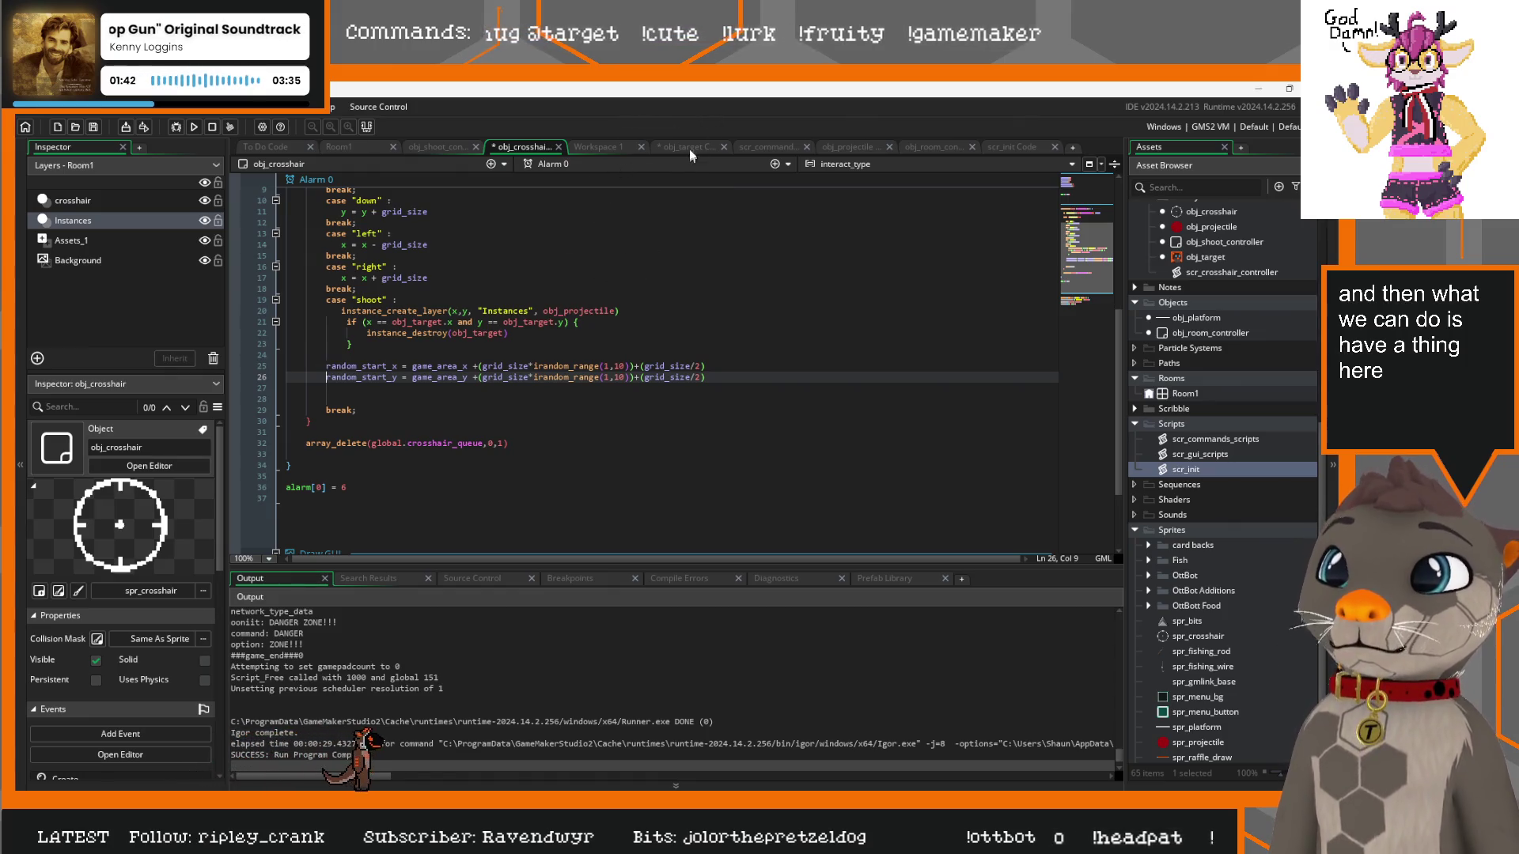
{"action": "left_click", "coordinate": [686, 149]}
{"action": "left_click", "coordinate": [586, 144]}
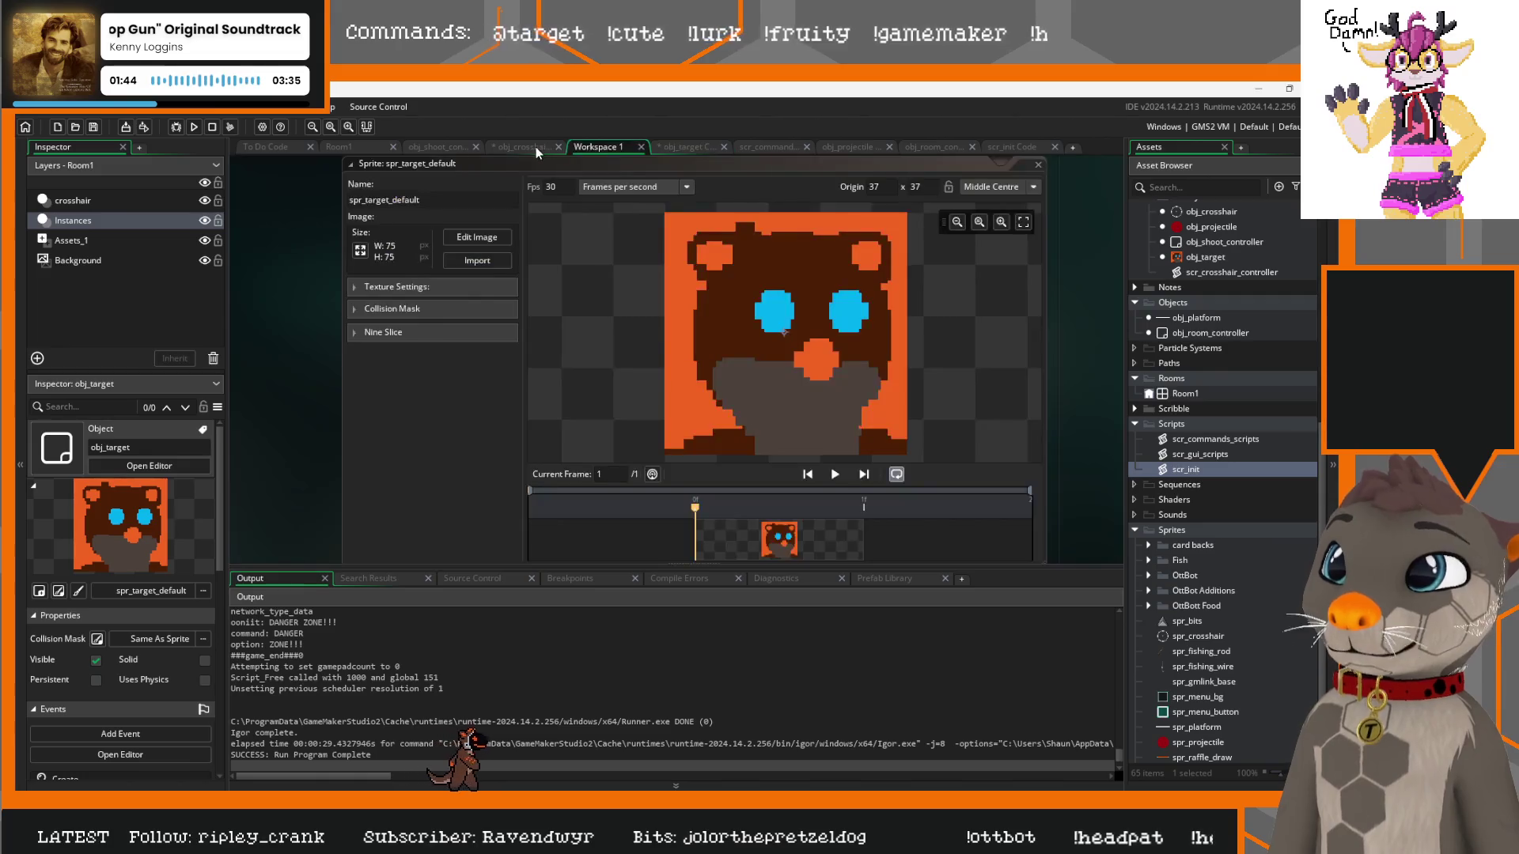
Copy the shoot controller's instance_create_layer obj_target line under the random_start lines in the shoot case
{"action": "left_click", "coordinate": [535, 145]}
{"action": "scroll", "coordinate": [474, 238], "scroll_direction": "up", "scroll_amount": 5}
{"action": "left_click", "coordinate": [438, 145]}
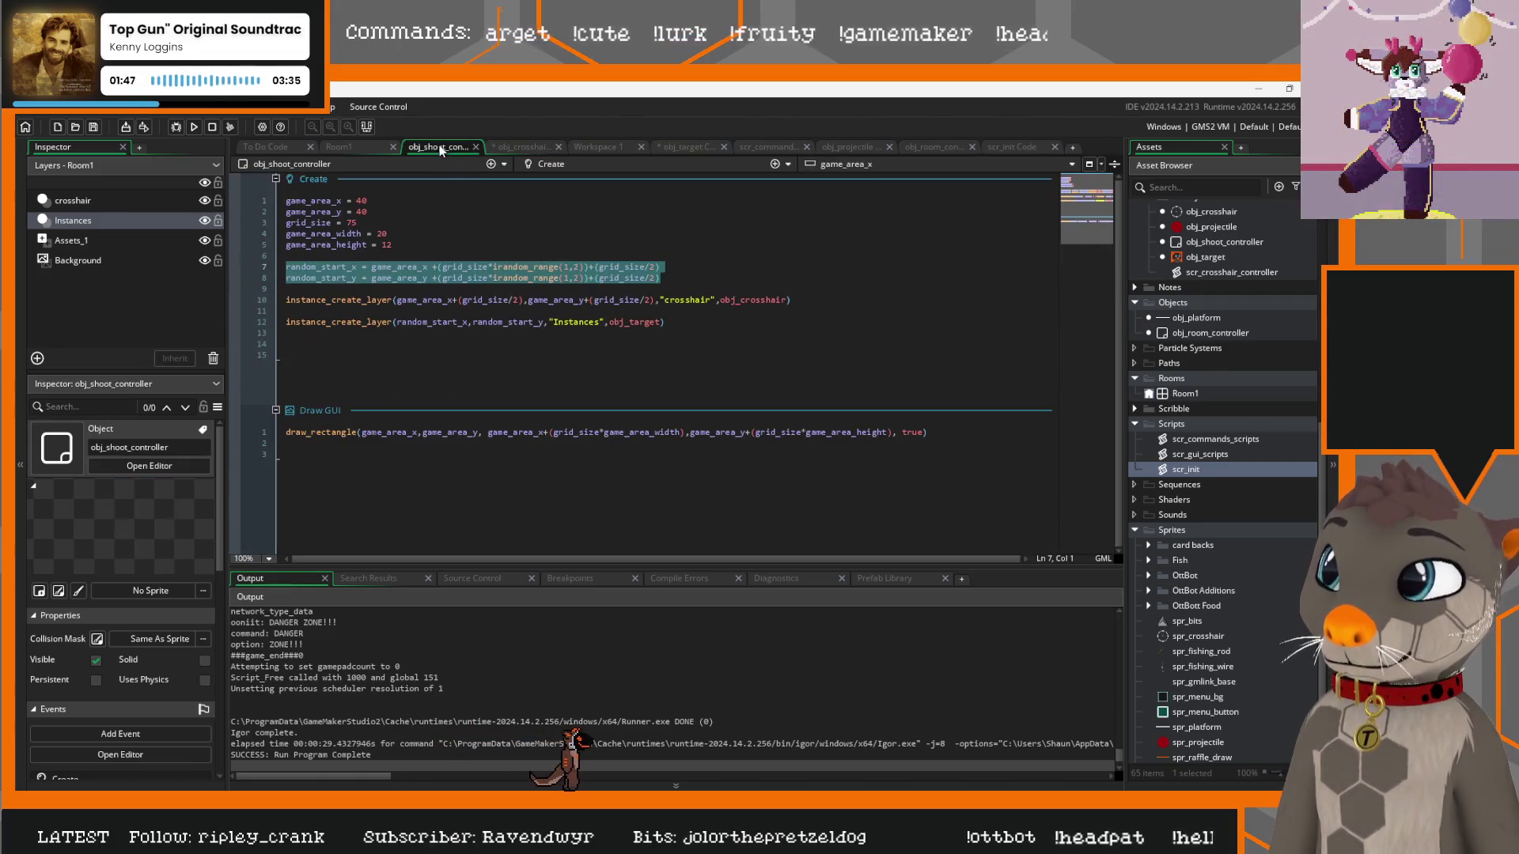
{"action": "left_click_drag", "start_coordinate": [665, 322], "coordinate": [365, 320]}
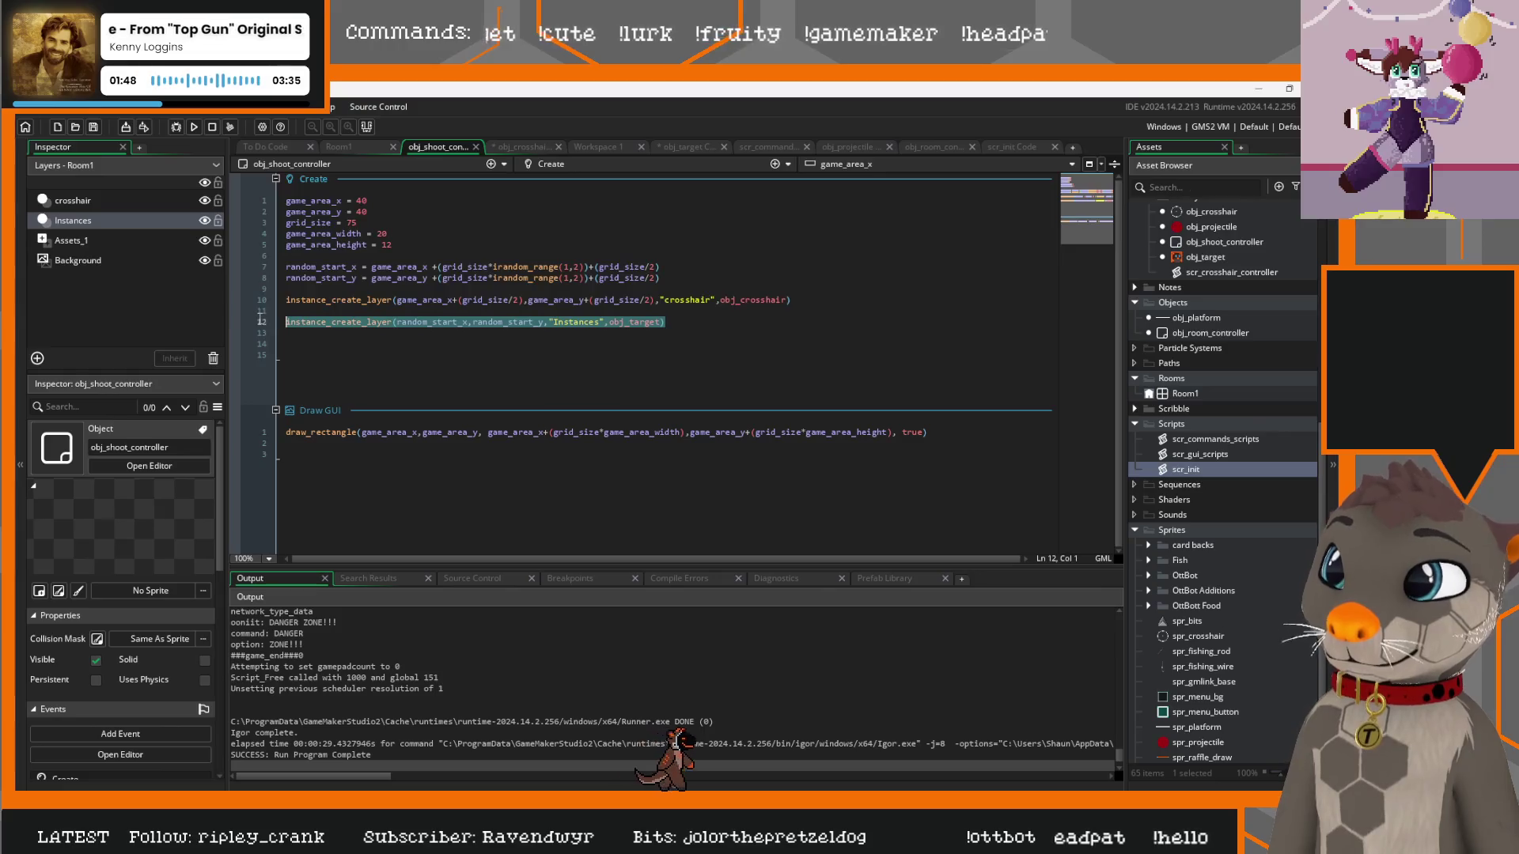
{"action": "left_click", "coordinate": [522, 146]}
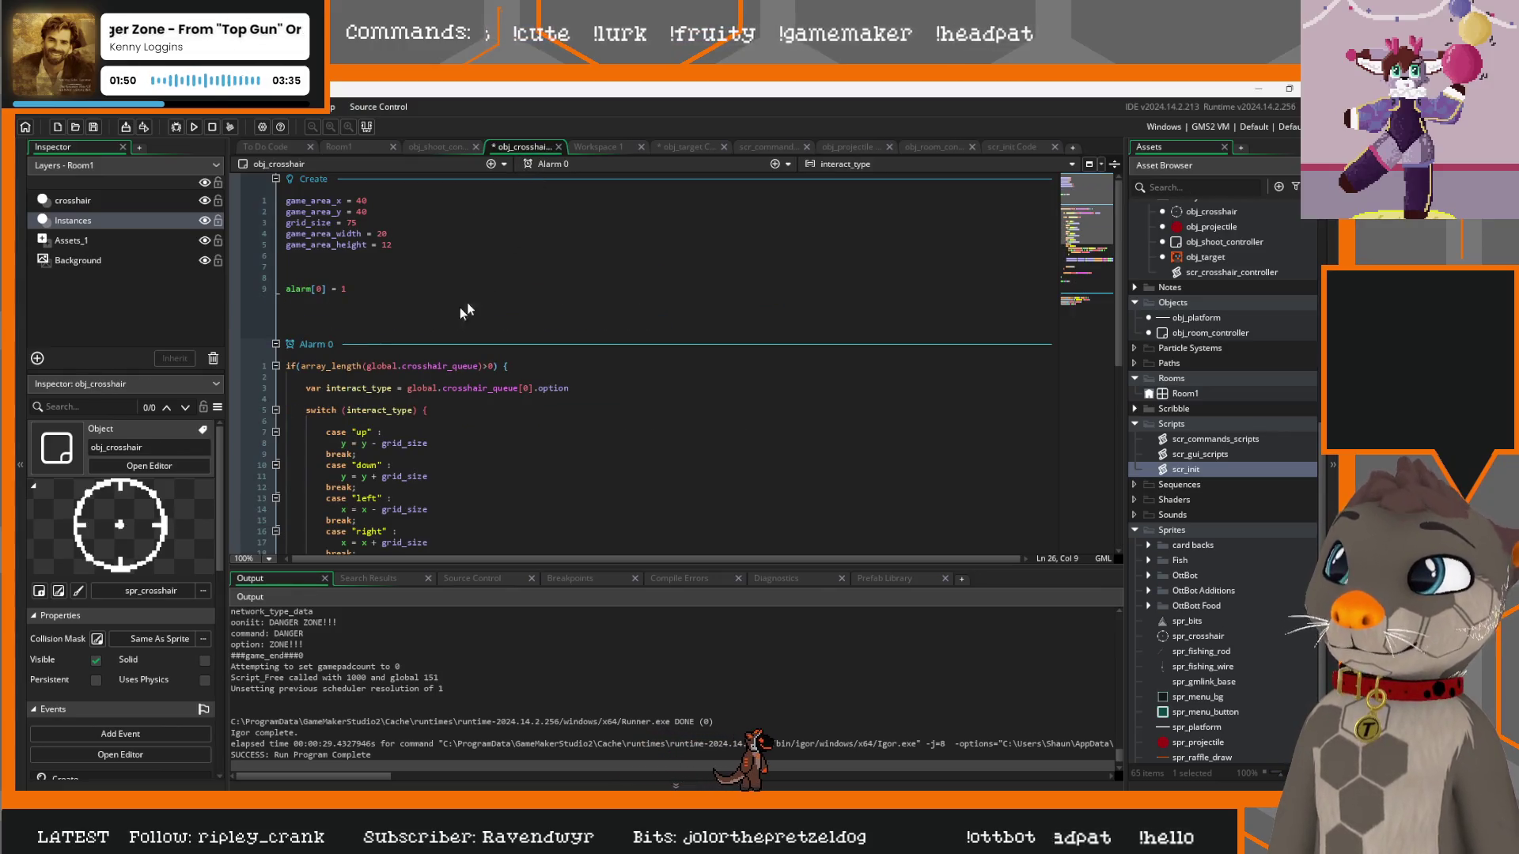
{"action": "scroll", "coordinate": [379, 340], "scroll_direction": "down", "scroll_amount": 10}
{"action": "left_click", "coordinate": [387, 326]}
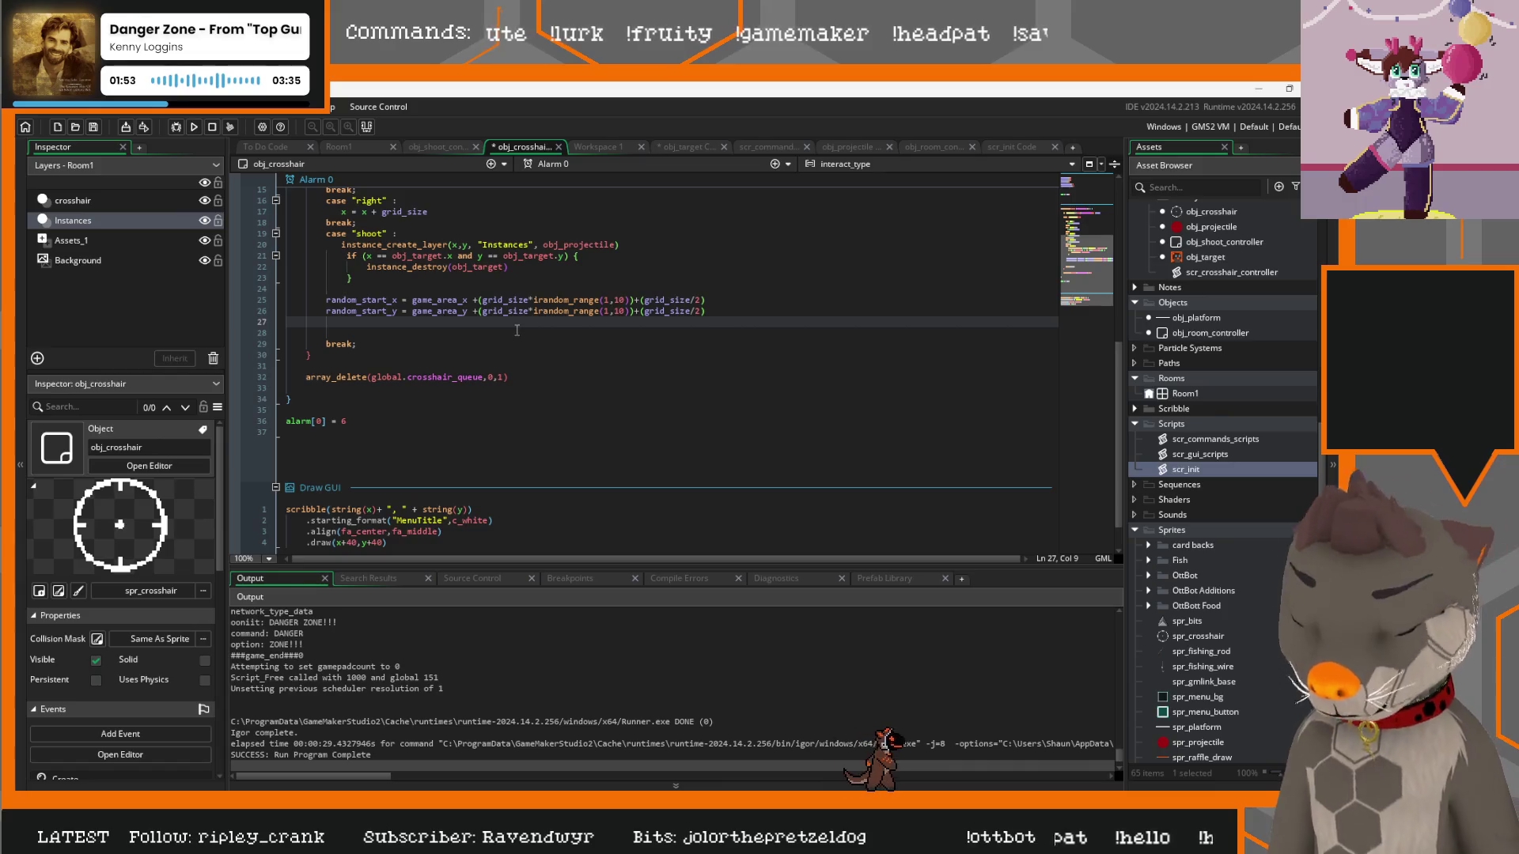
{"action": "key", "text": "Return"}
{"action": "type", "text": "instance_create_layer(random_start_x,random_start_y,\"Instances\",obj_target)"}
{"action": "key", "text": "shift+Tab"}
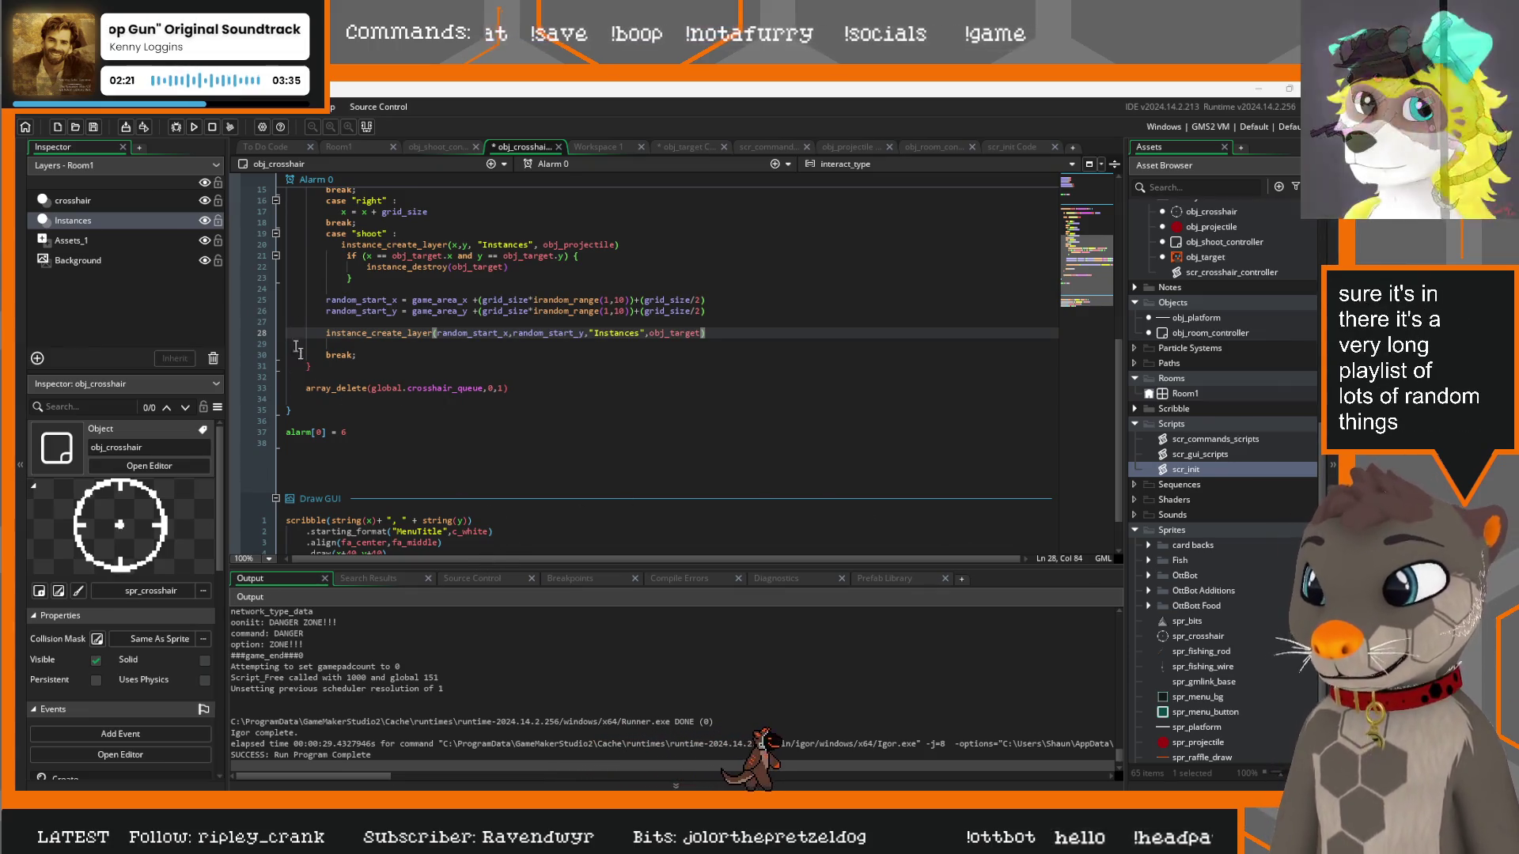
Make random_start_x and random_start_y local variables by prefixing each with var
{"action": "scroll", "coordinate": [301, 403], "scroll_direction": "up", "scroll_amount": 4}
{"action": "left_click", "coordinate": [328, 432]}
{"action": "type", "text": "var"}
{"action": "key", "text": "Down"}
{"action": "key", "text": "Home"}
{"action": "type", "text": "var"}
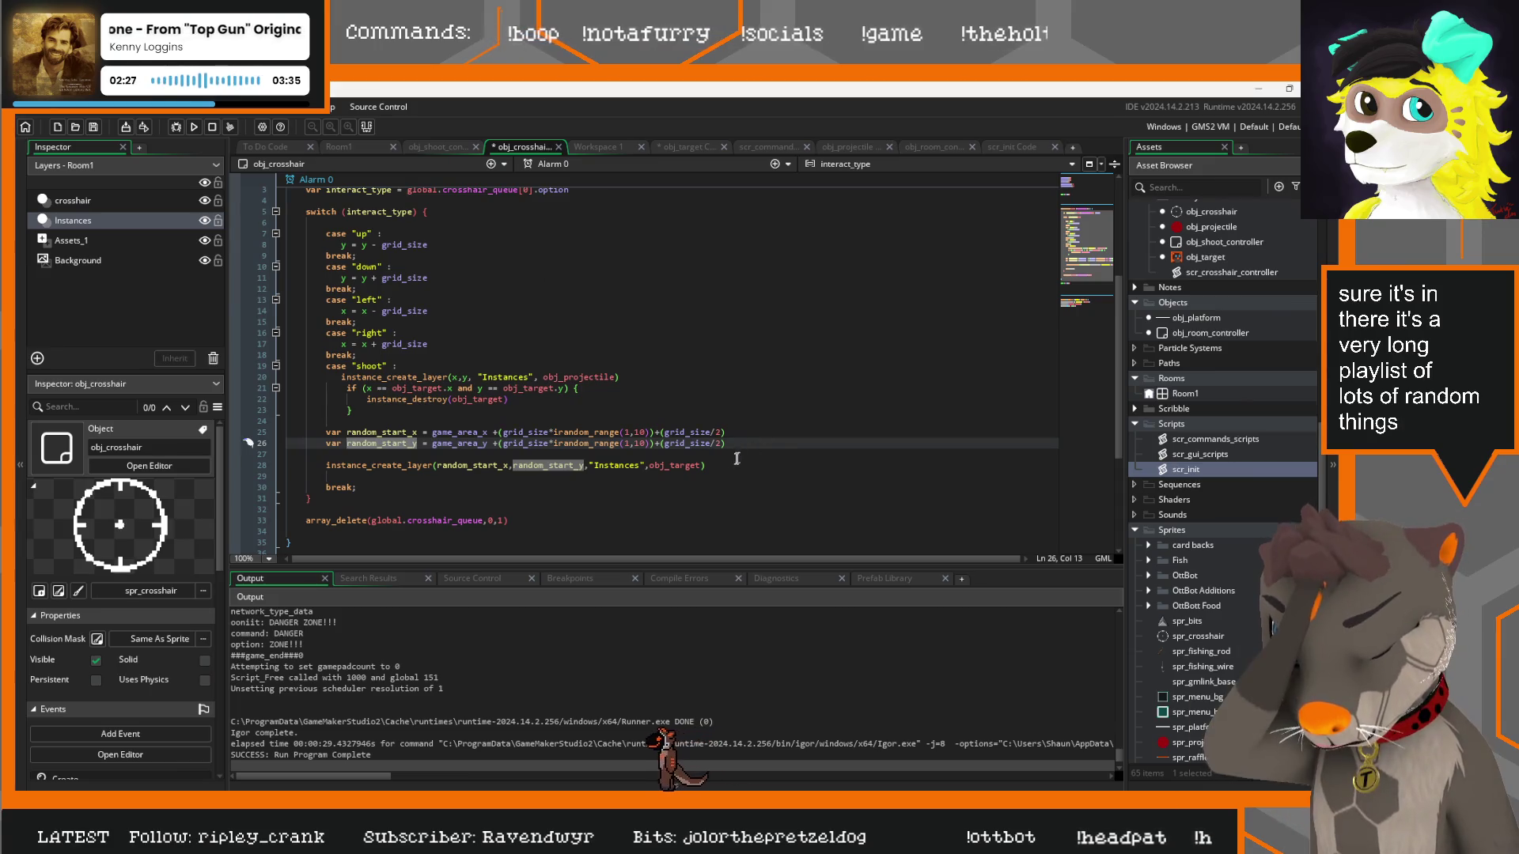
{"action": "left_click", "coordinate": [760, 464]}
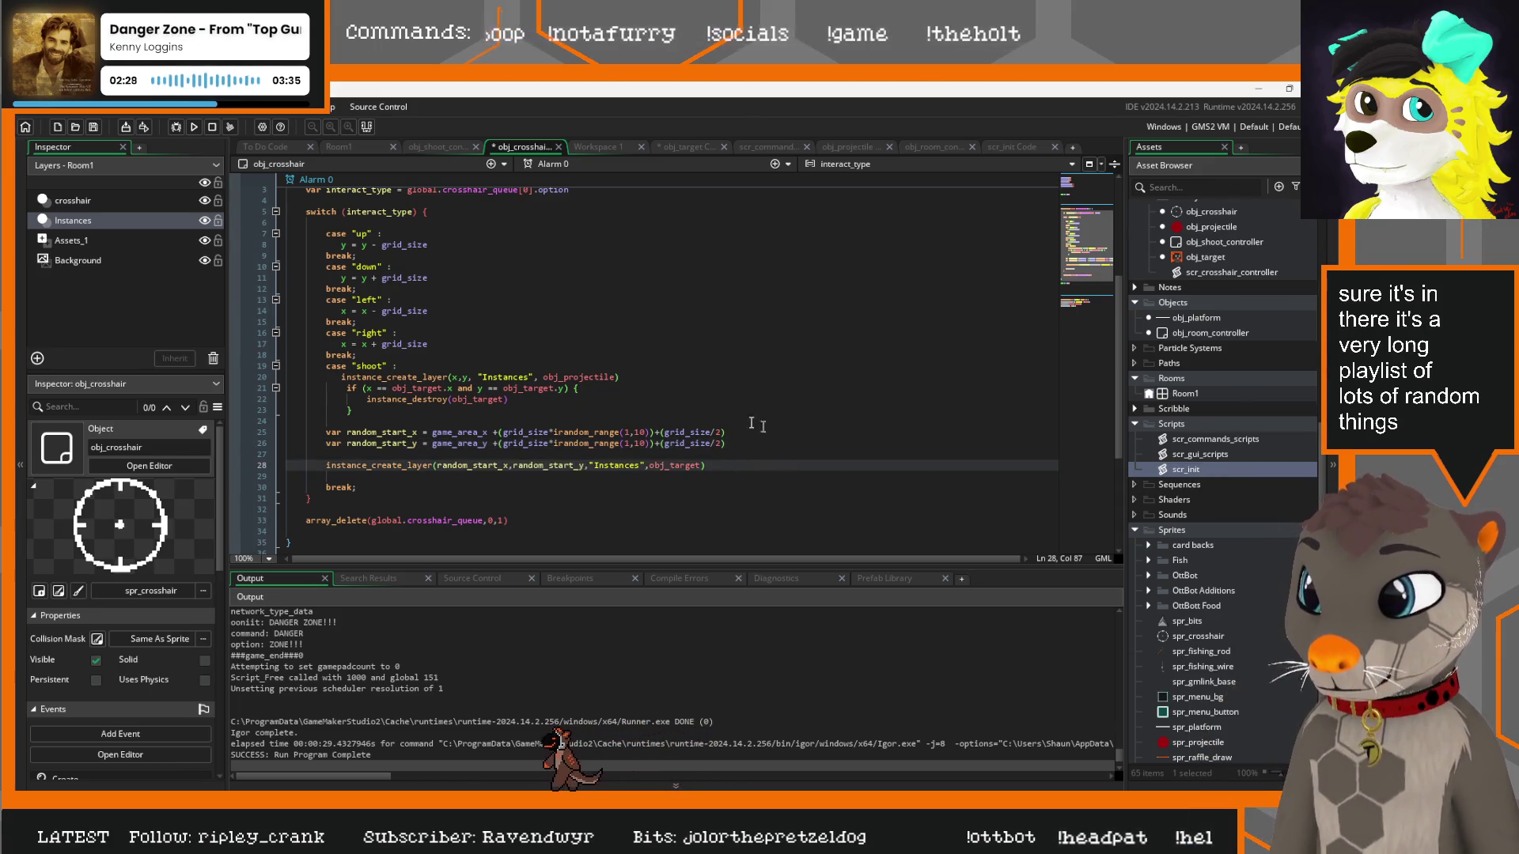
{"action": "scroll", "coordinate": [514, 491], "scroll_direction": "down", "scroll_amount": 2}
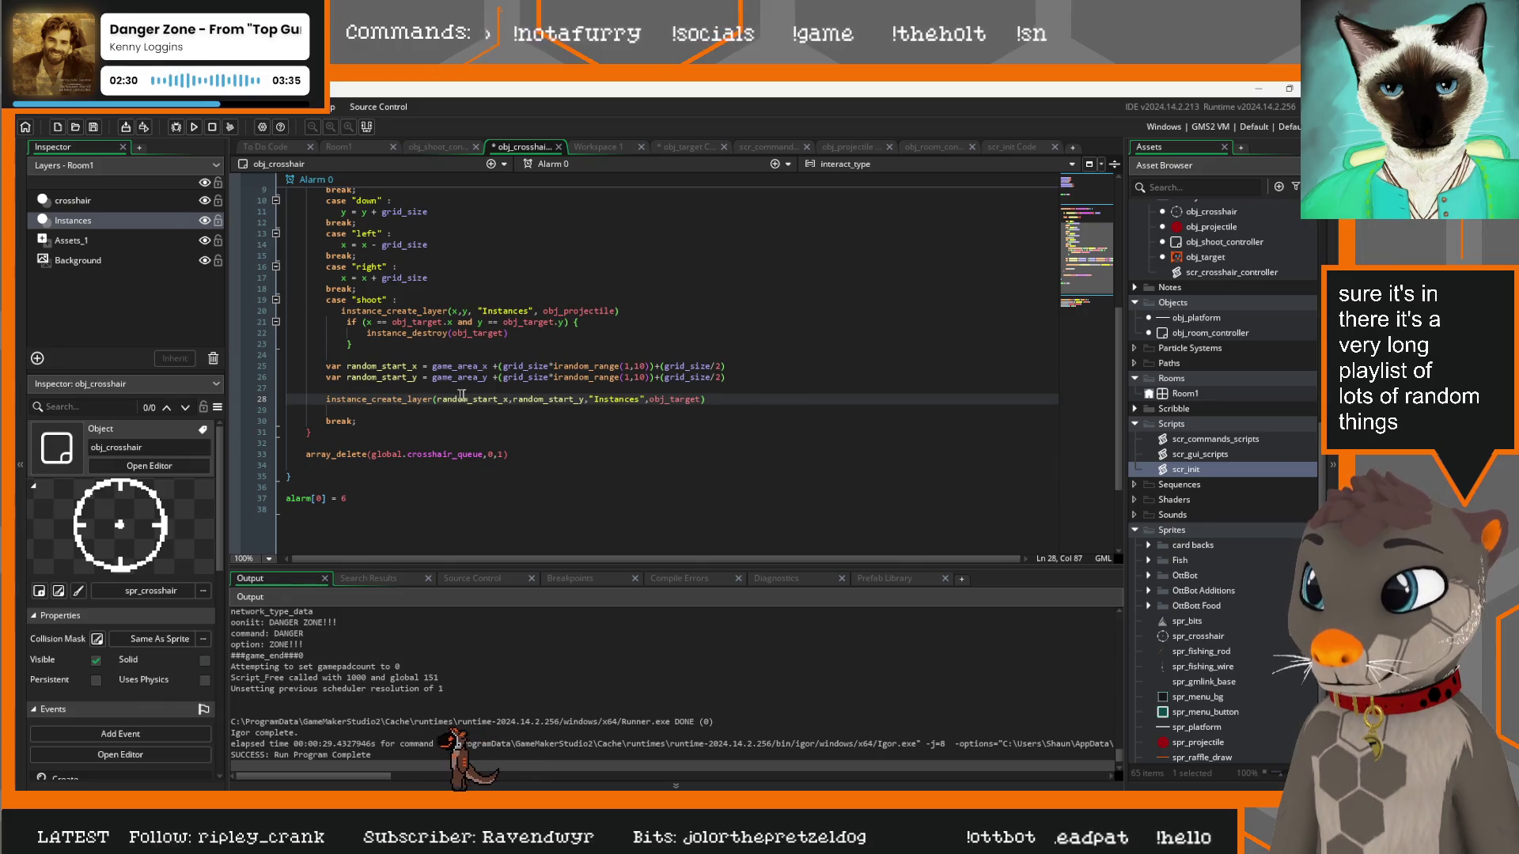
{"action": "scroll", "coordinate": [482, 392], "scroll_direction": "up", "scroll_amount": 2}
{"action": "scroll", "coordinate": [490, 384], "scroll_direction": "down", "scroll_amount": 2}
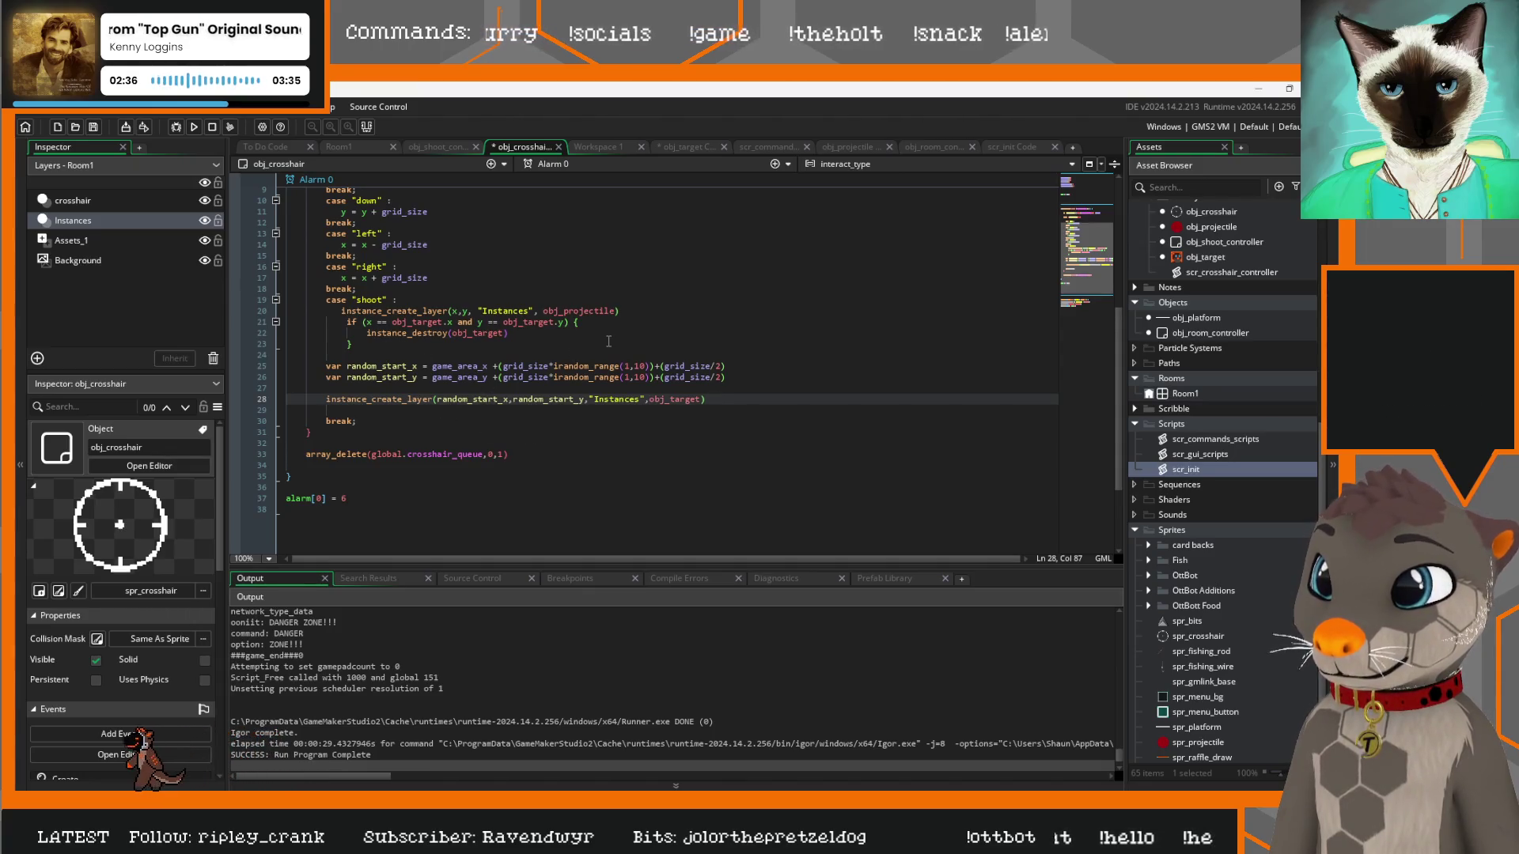
{"action": "scroll", "coordinate": [541, 420], "scroll_direction": "up", "scroll_amount": 2}
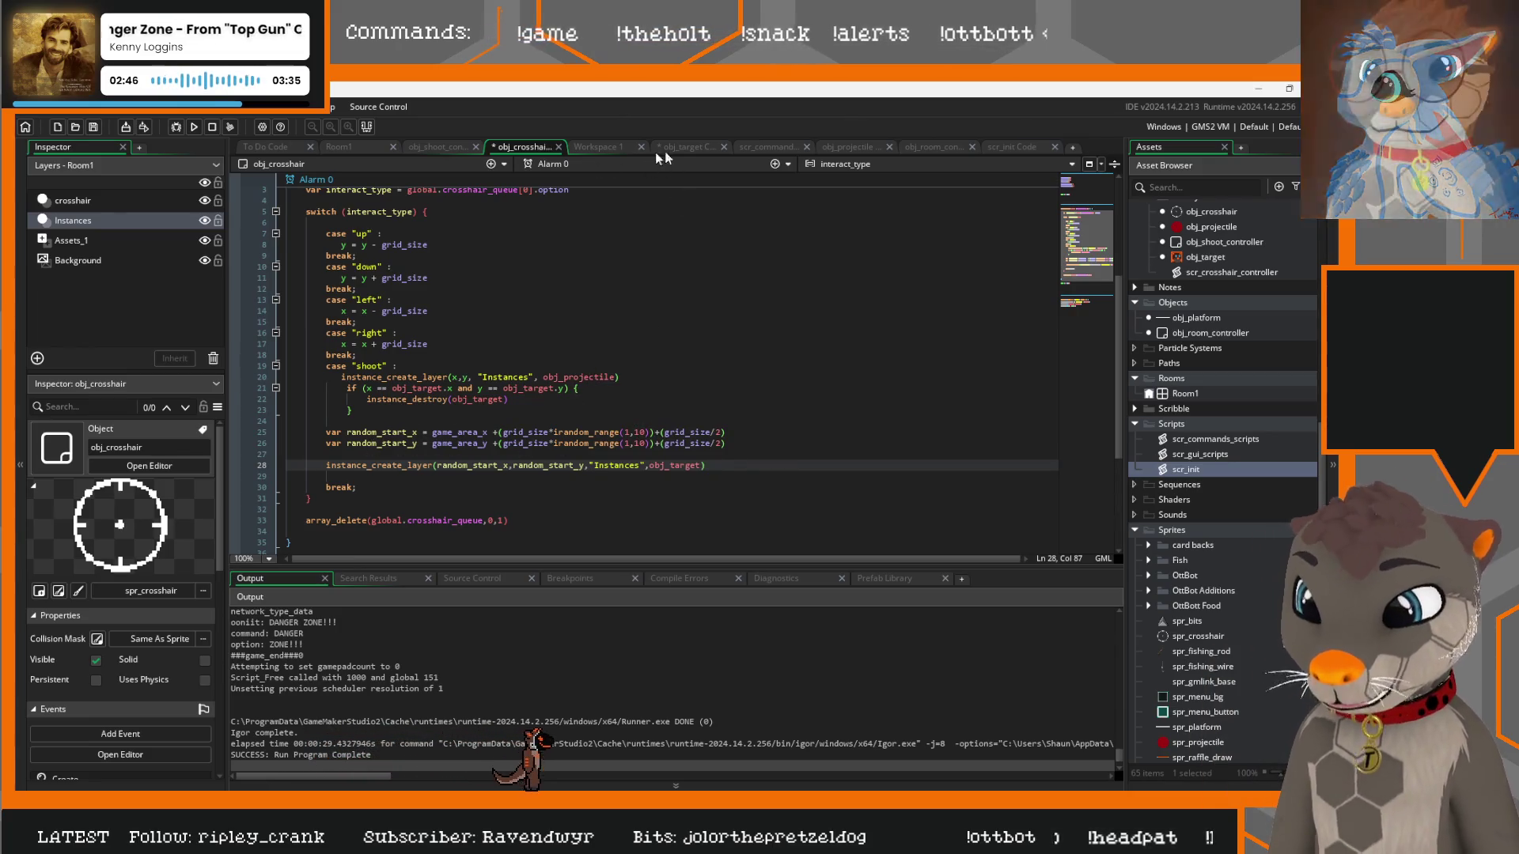
Delete the commented-out spawn line from obj_target's Destroy code
{"action": "left_click", "coordinate": [696, 150]}
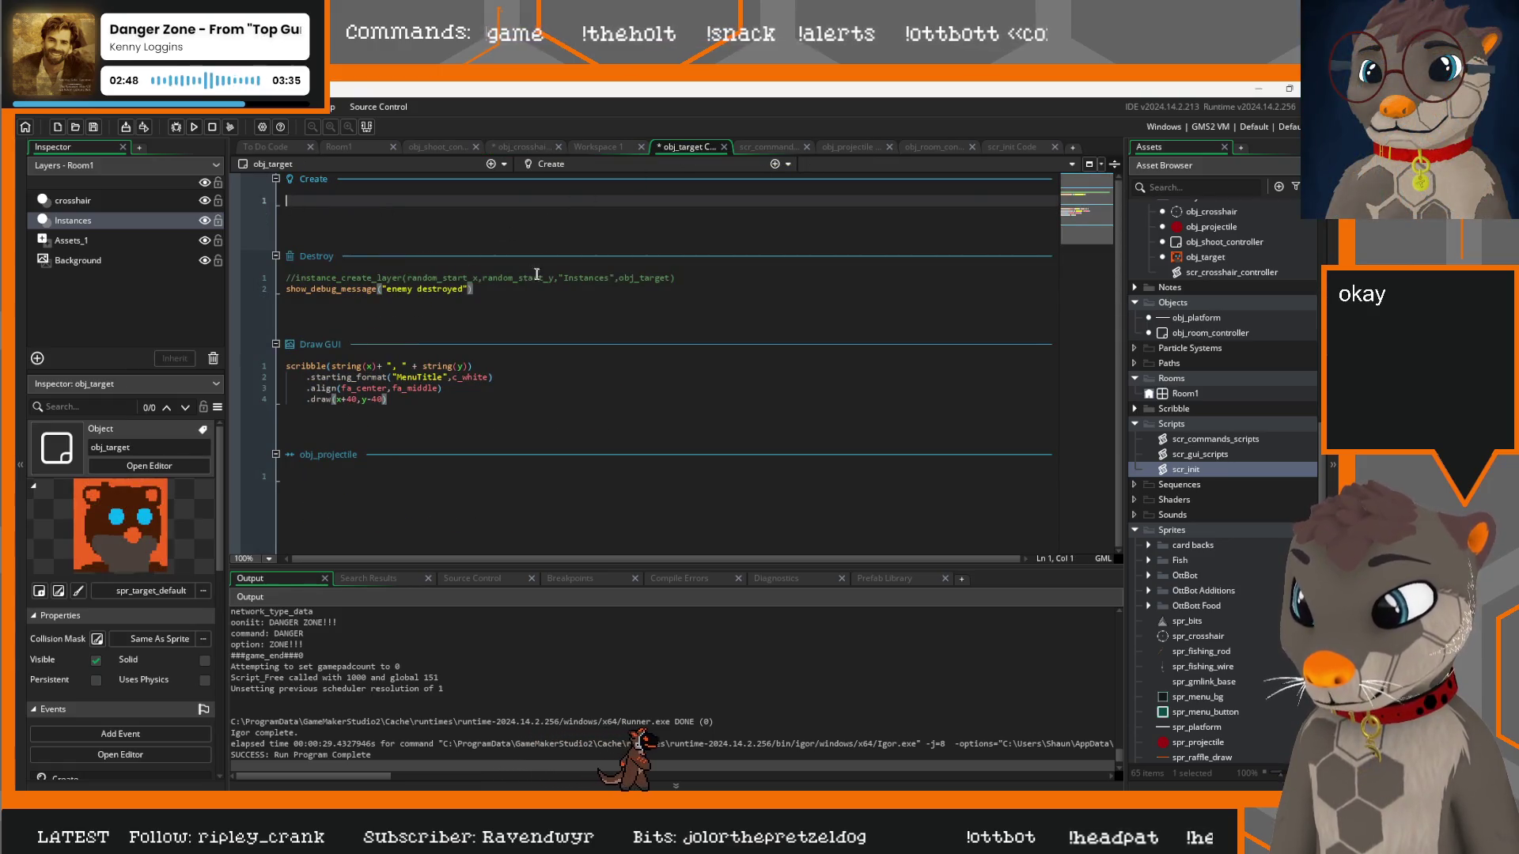
{"action": "left_click_drag", "start_coordinate": [680, 280], "coordinate": [283, 269]}
{"action": "key", "text": "BackSpace"}
{"action": "key", "text": "Delete"}
Delete obj_target's obj_projectile collision event and review obj_projectile's code
{"action": "left_click", "coordinate": [313, 466]}
{"action": "left_click", "coordinate": [763, 164]}
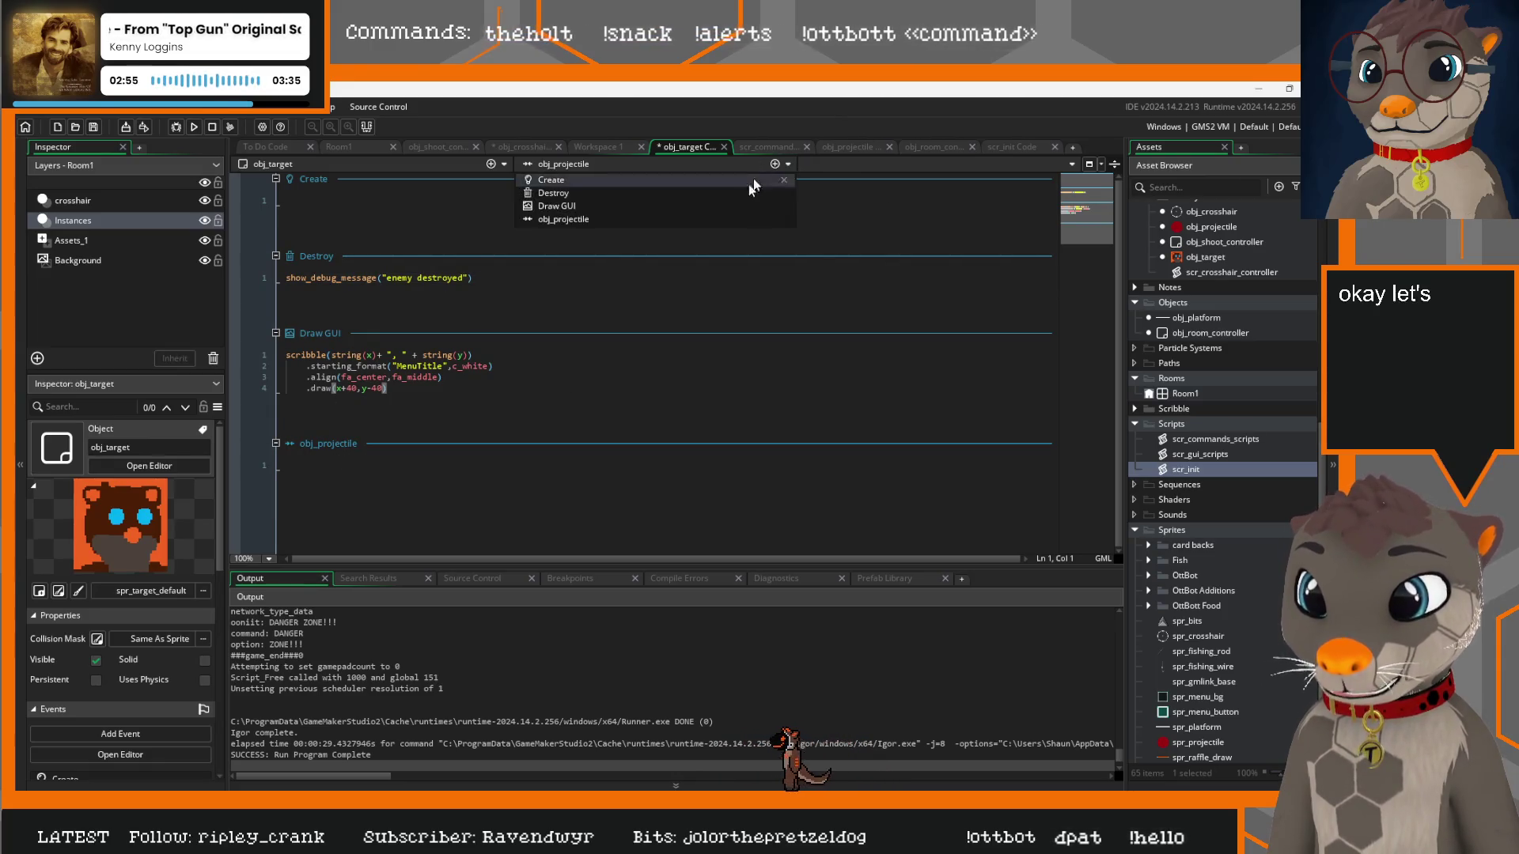
{"action": "left_click", "coordinate": [783, 219]}
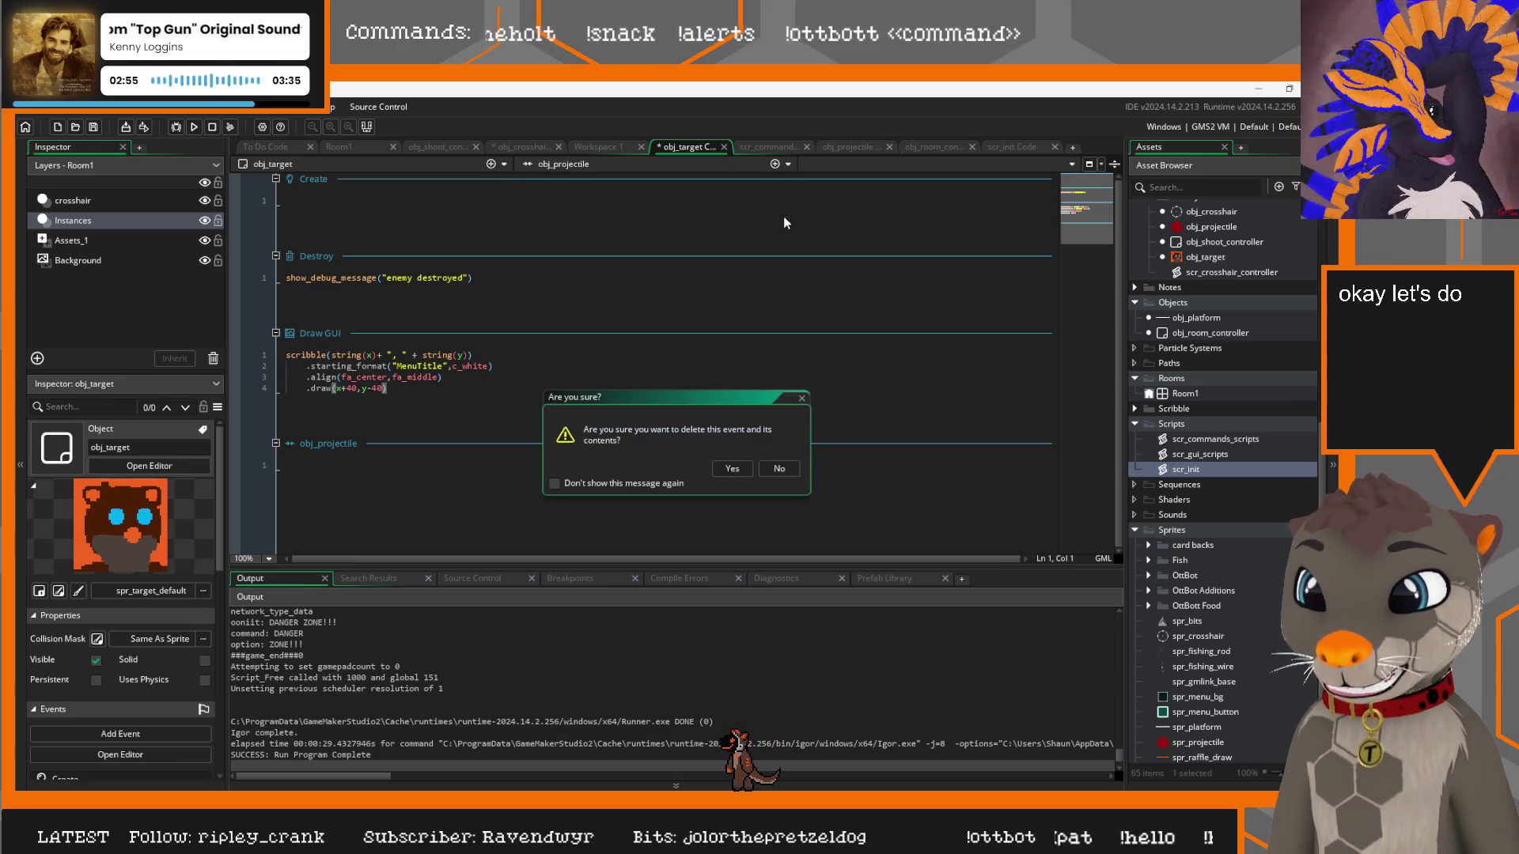
{"action": "left_click", "coordinate": [731, 467]}
{"action": "left_click", "coordinate": [852, 148]}
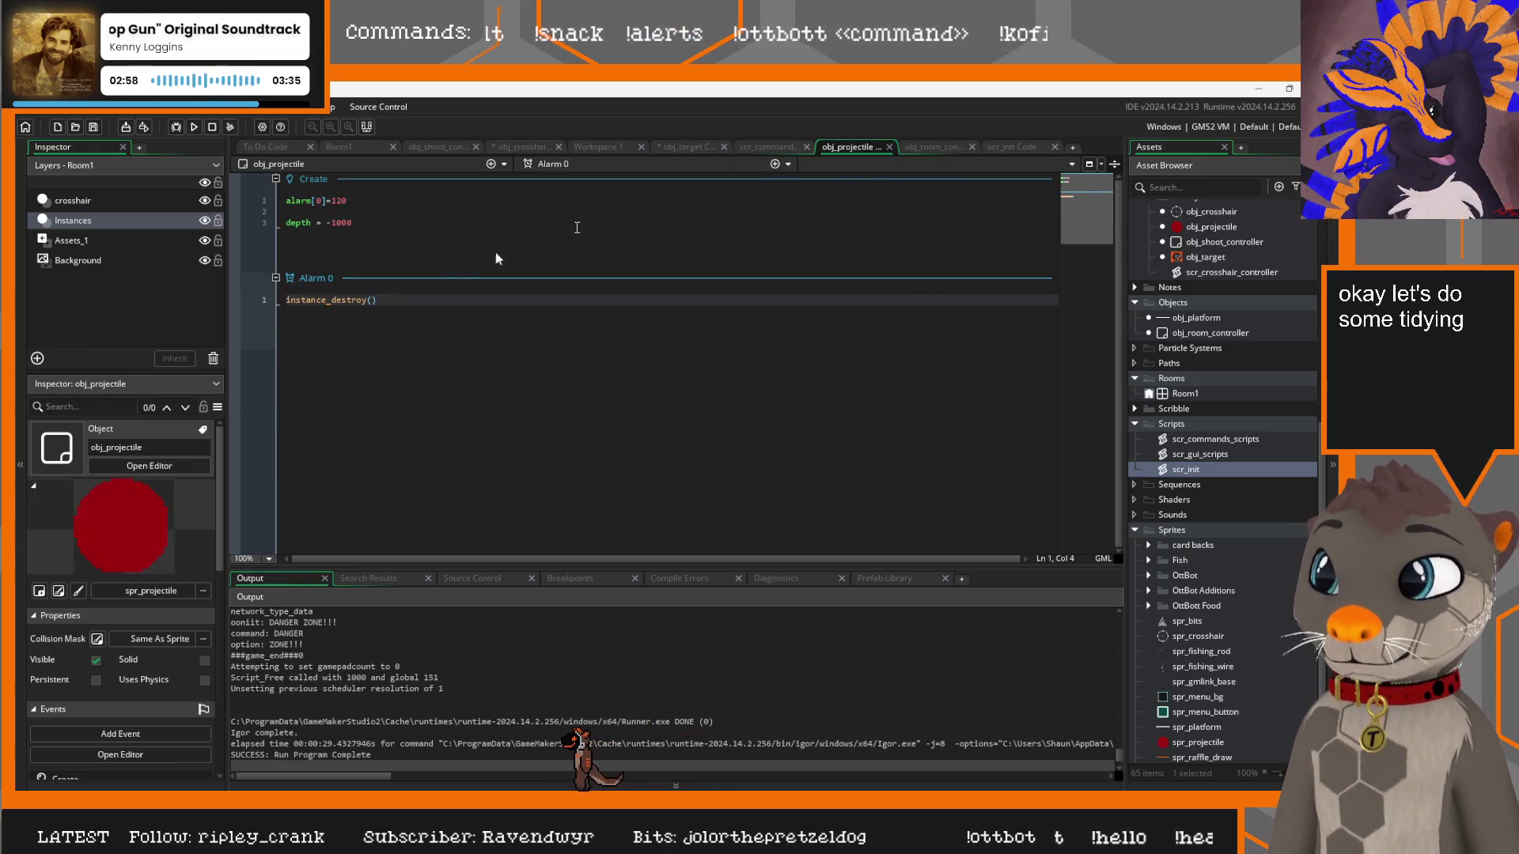
{"action": "left_click", "coordinate": [338, 200]}
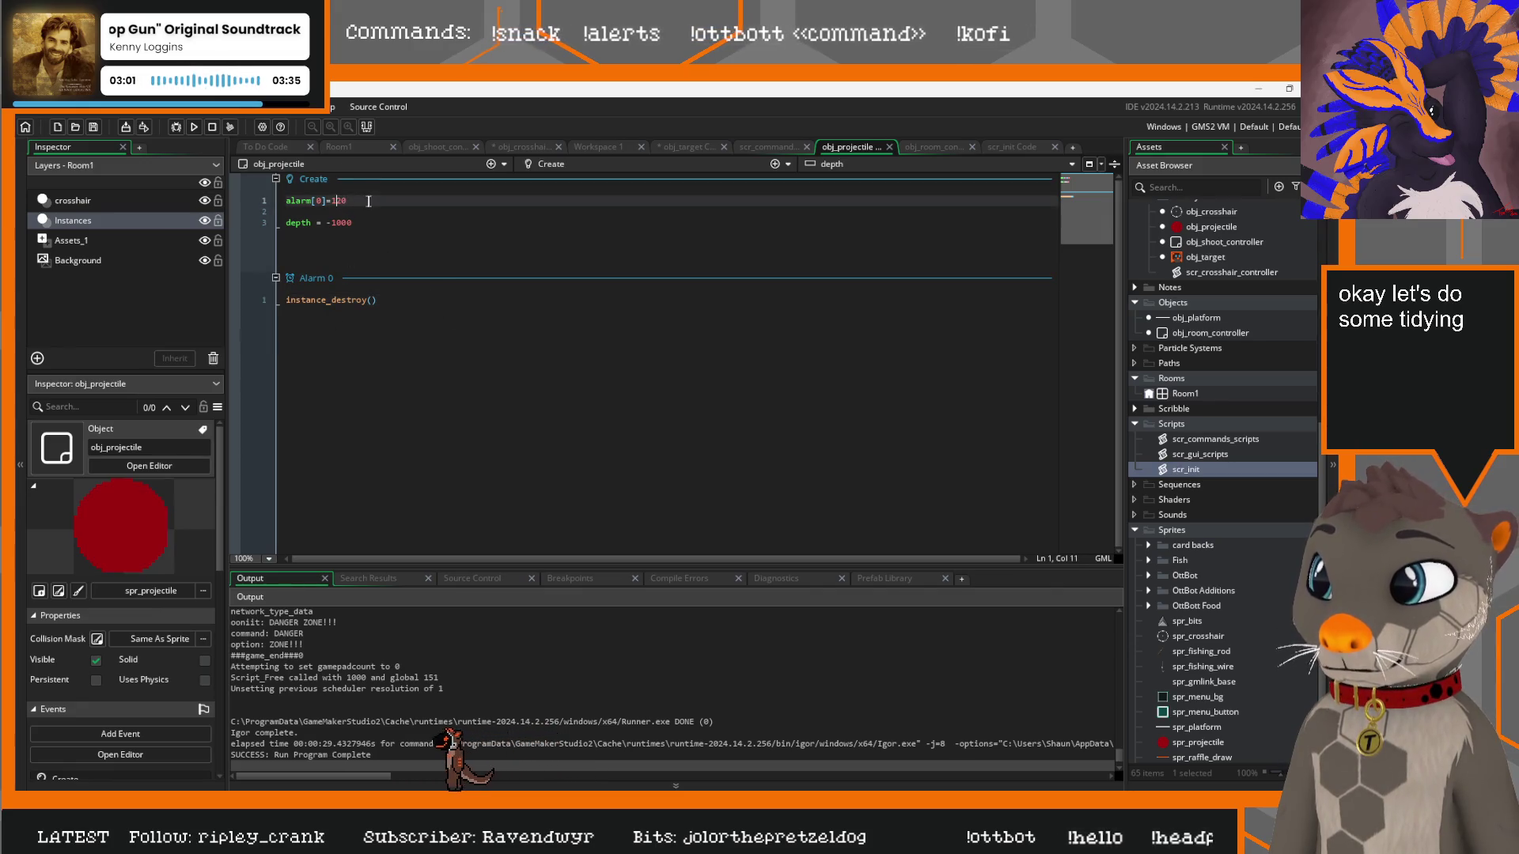
{"action": "left_click", "coordinate": [933, 147]}
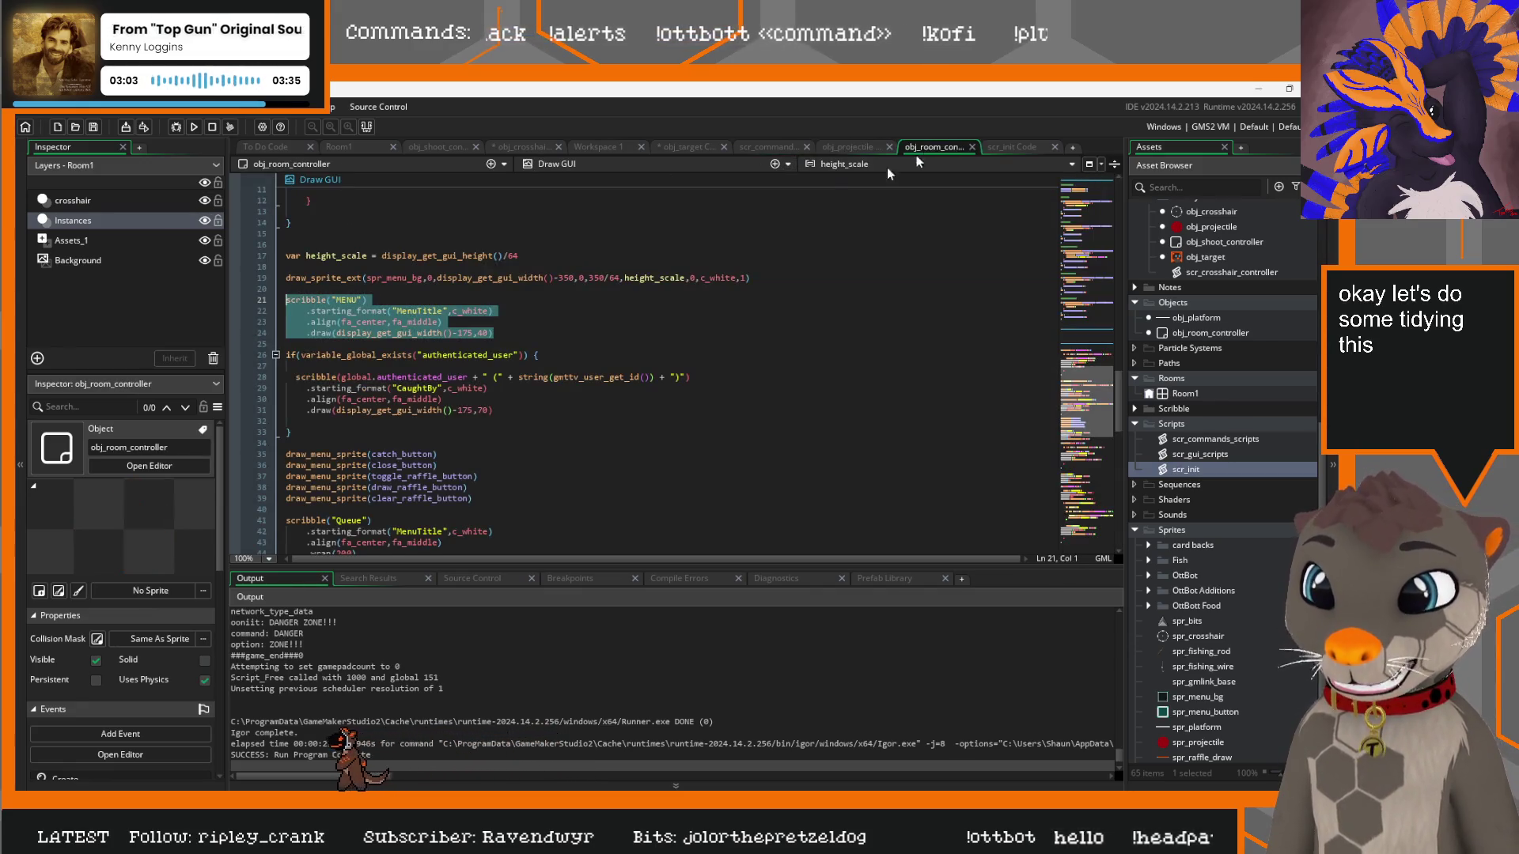
Build and run the game to show the grid, crosshair and target with coordinate labels
{"action": "left_click", "coordinate": [572, 266]}
{"action": "key", "text": "F5"}
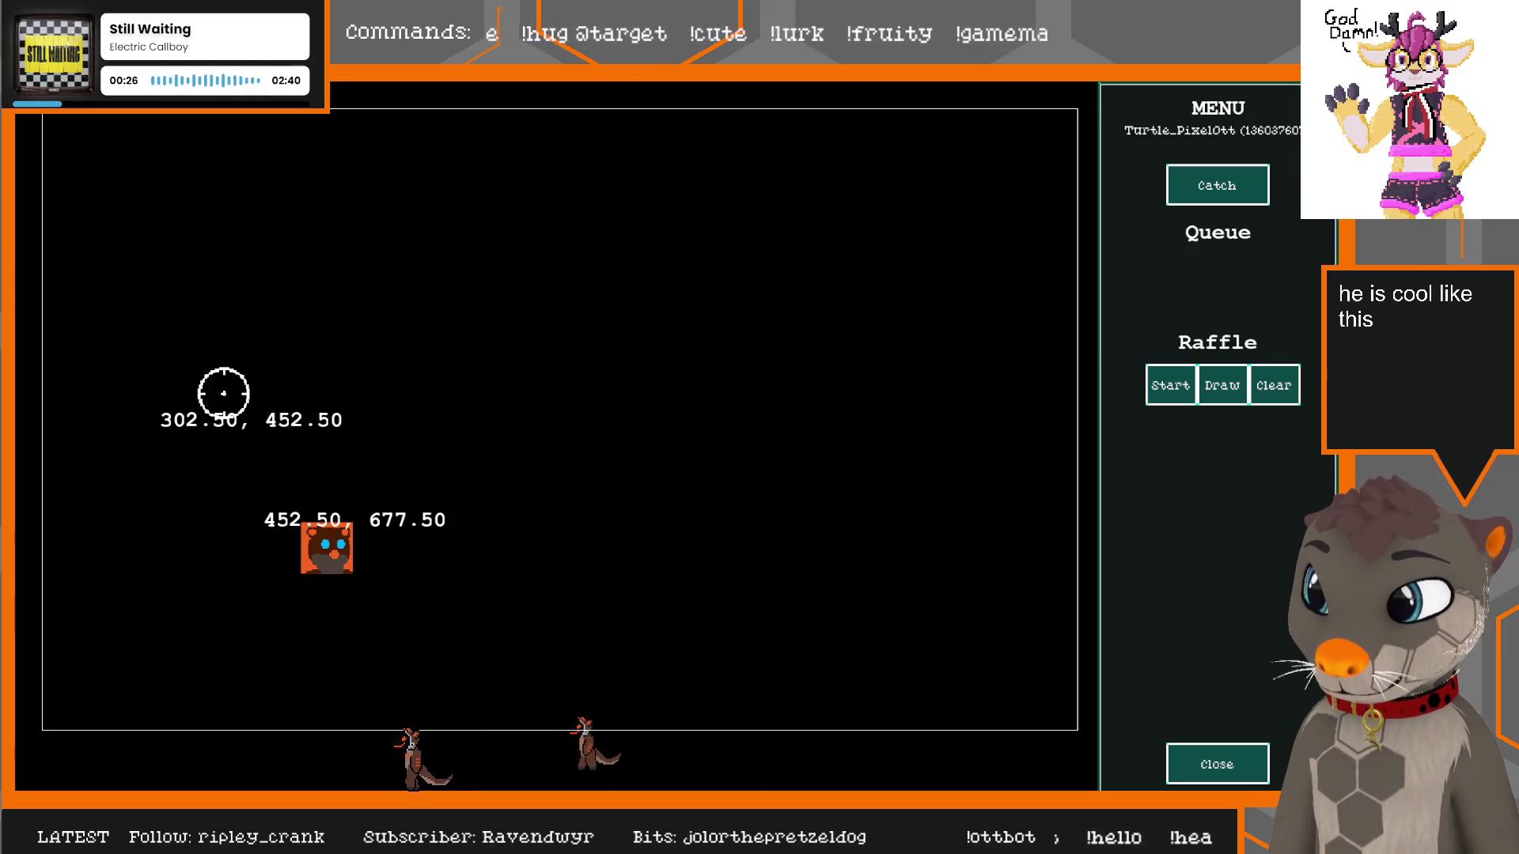
Move the crosshair two squares right and two down, then close the game
{"action": "key", "text": "Left"}
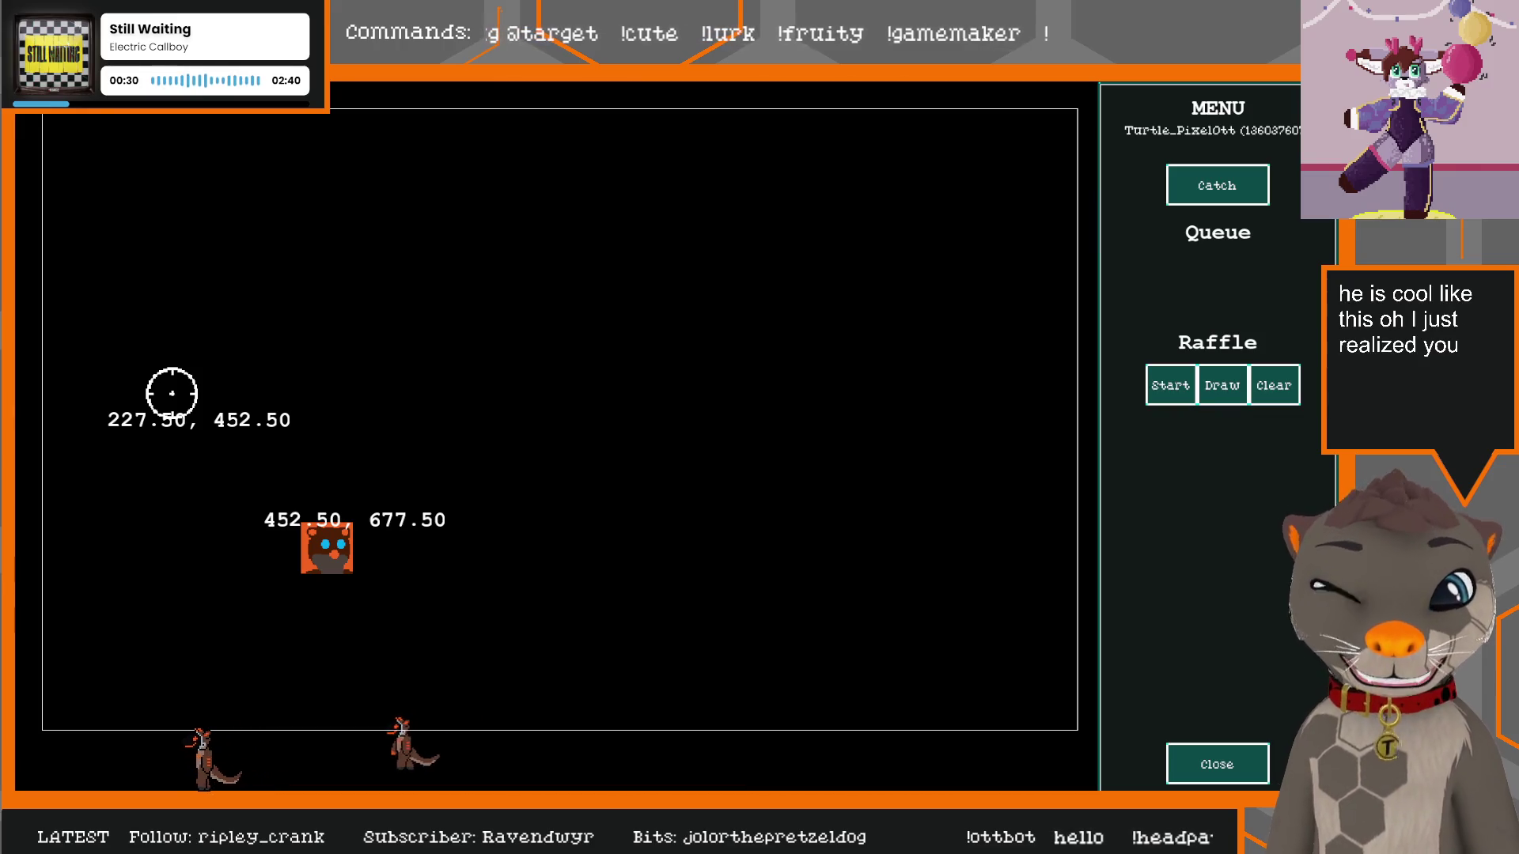
{"action": "key", "text": "Right"}
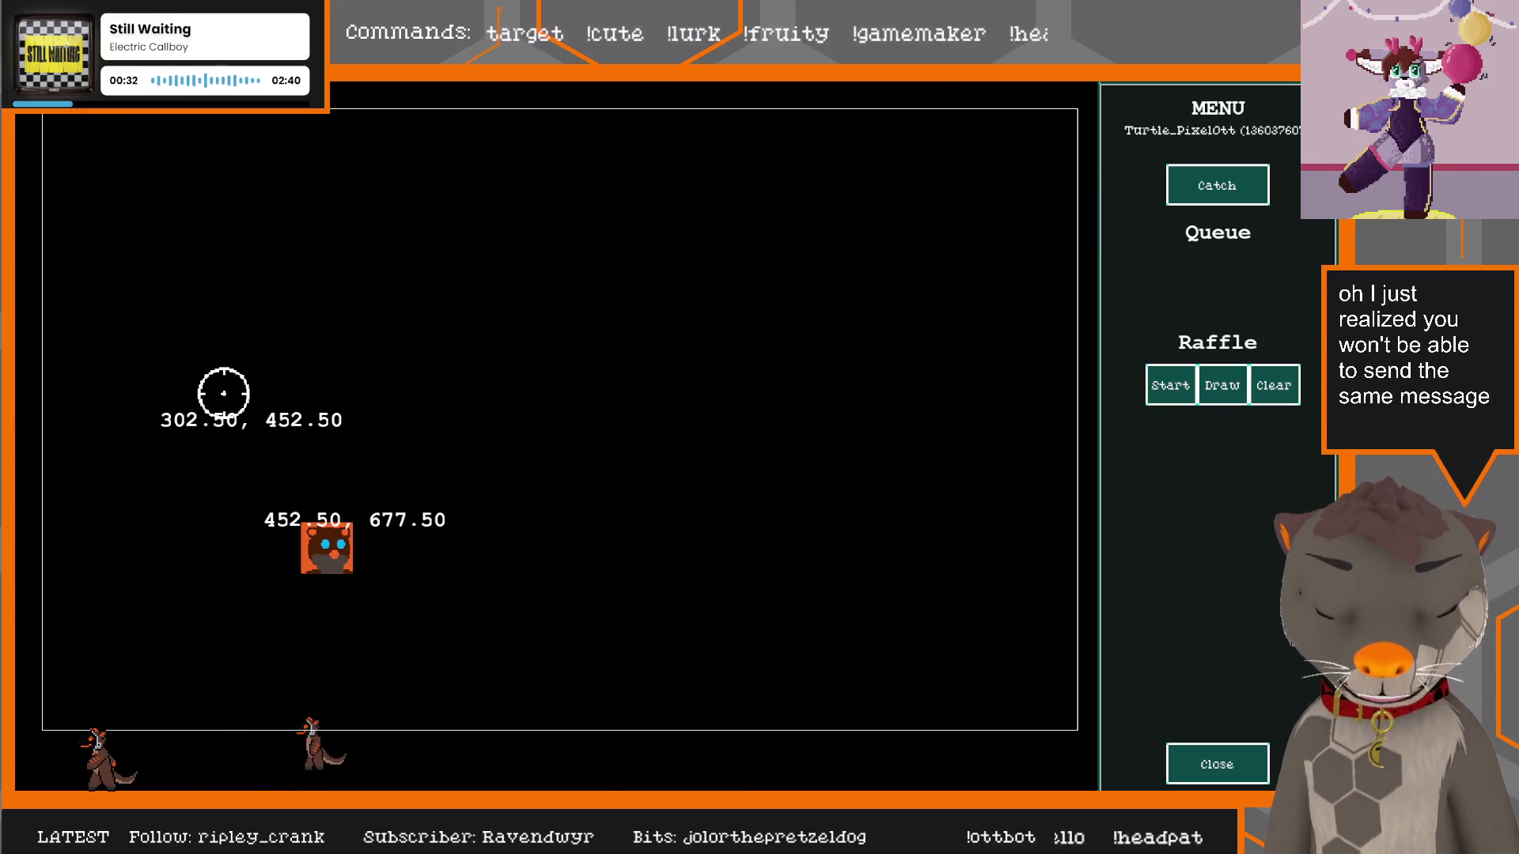
{"action": "key", "text": "Right"}
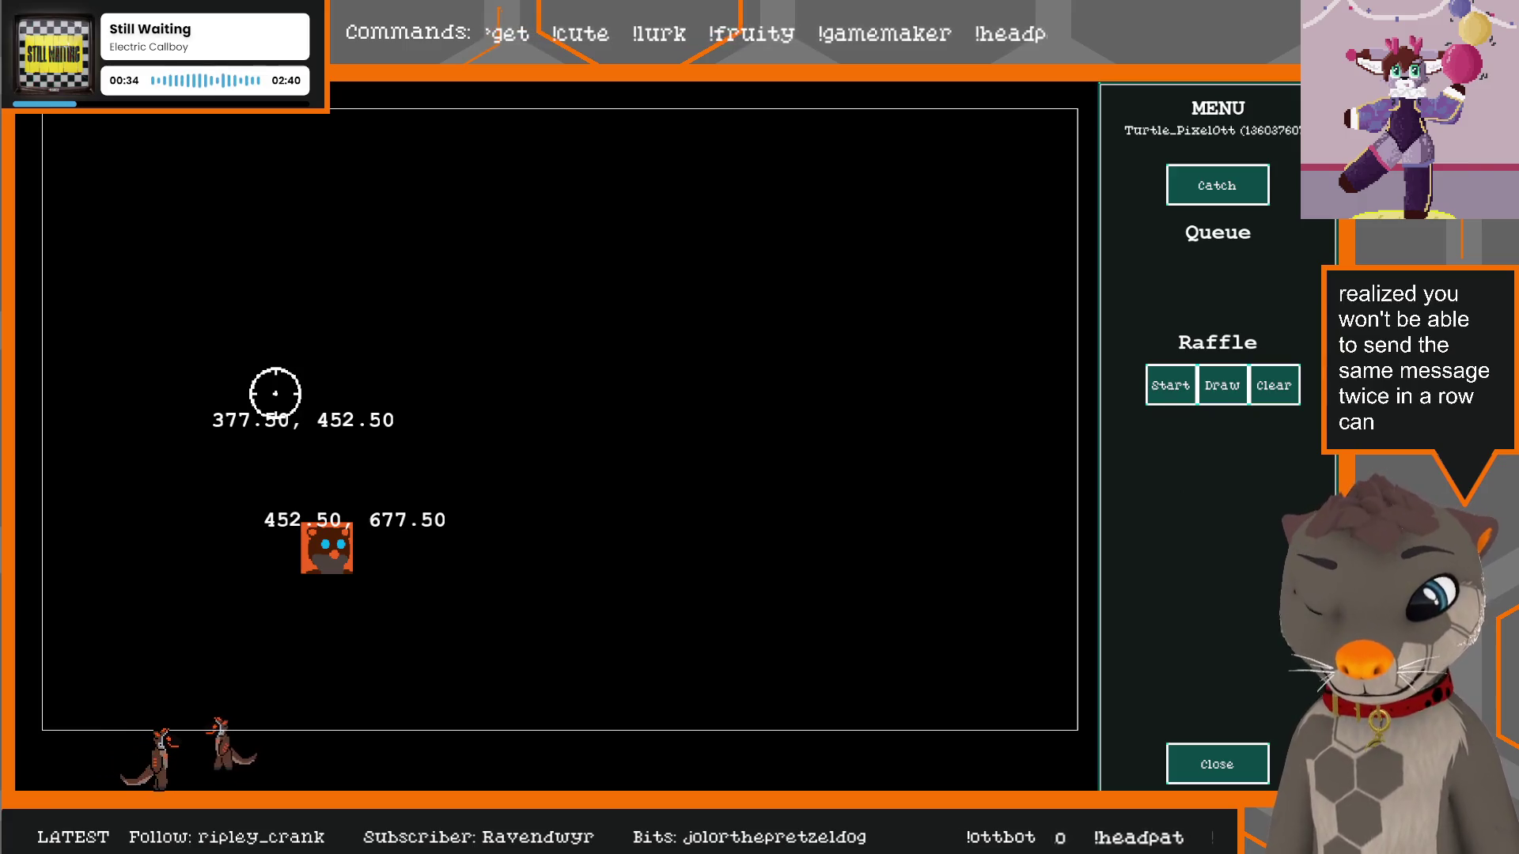
{"action": "key", "text": "Down"}
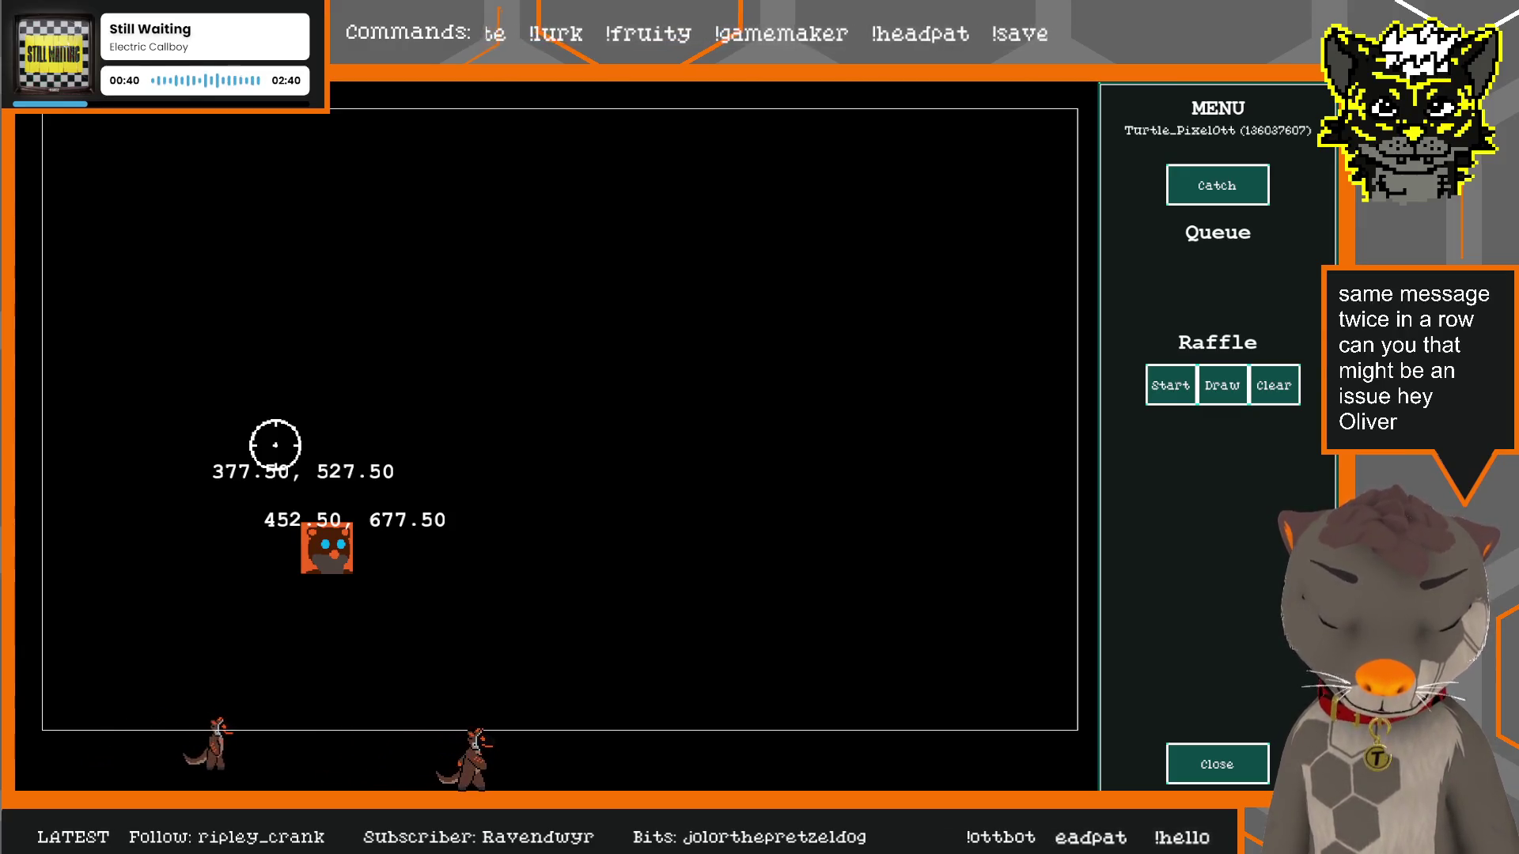
{"action": "key", "text": "Down"}
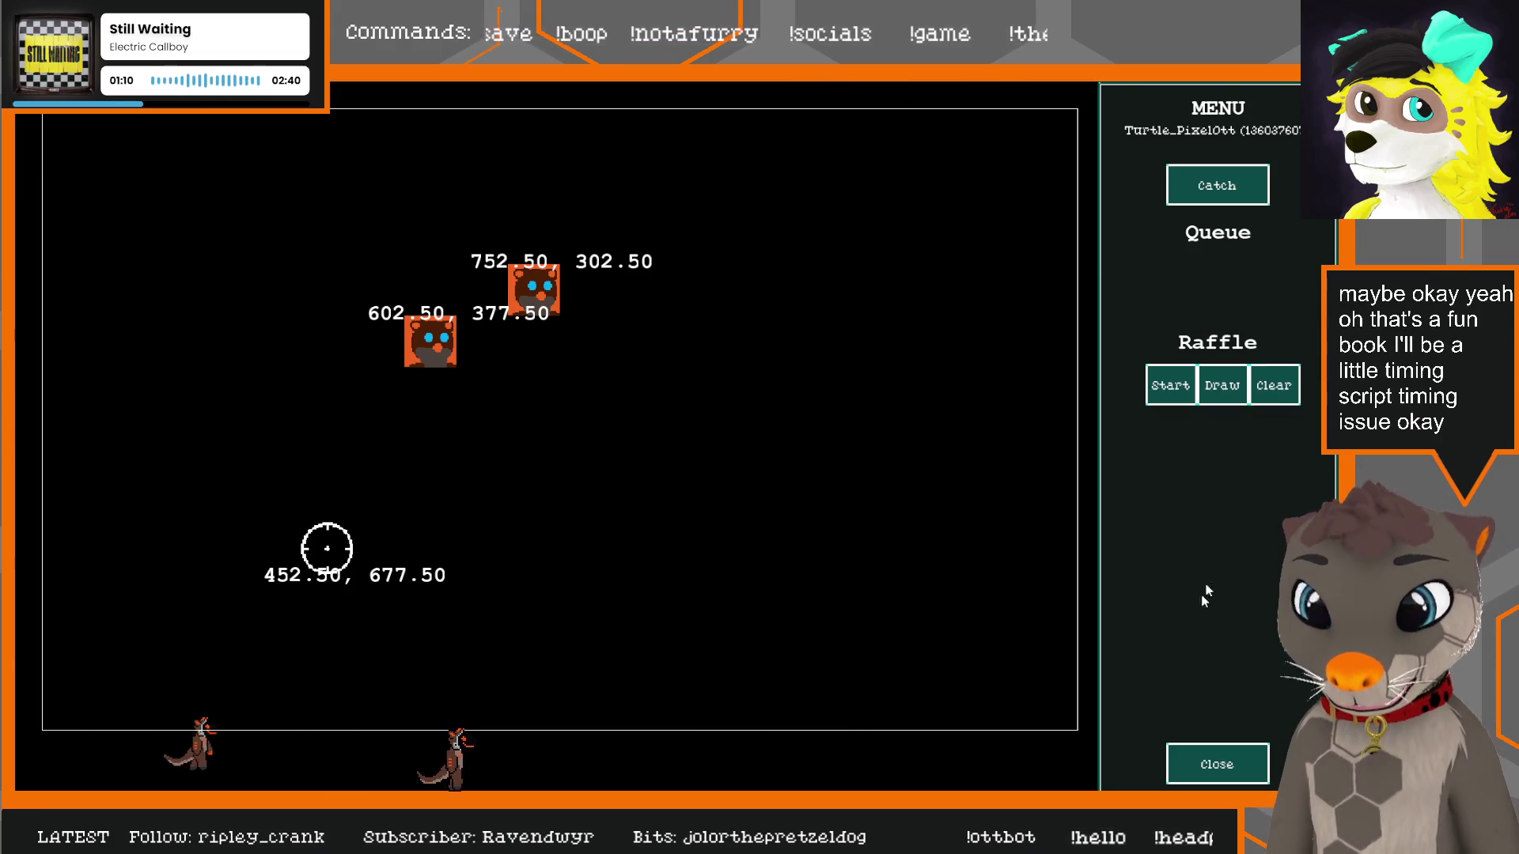
{"action": "left_click", "coordinate": [1214, 762]}
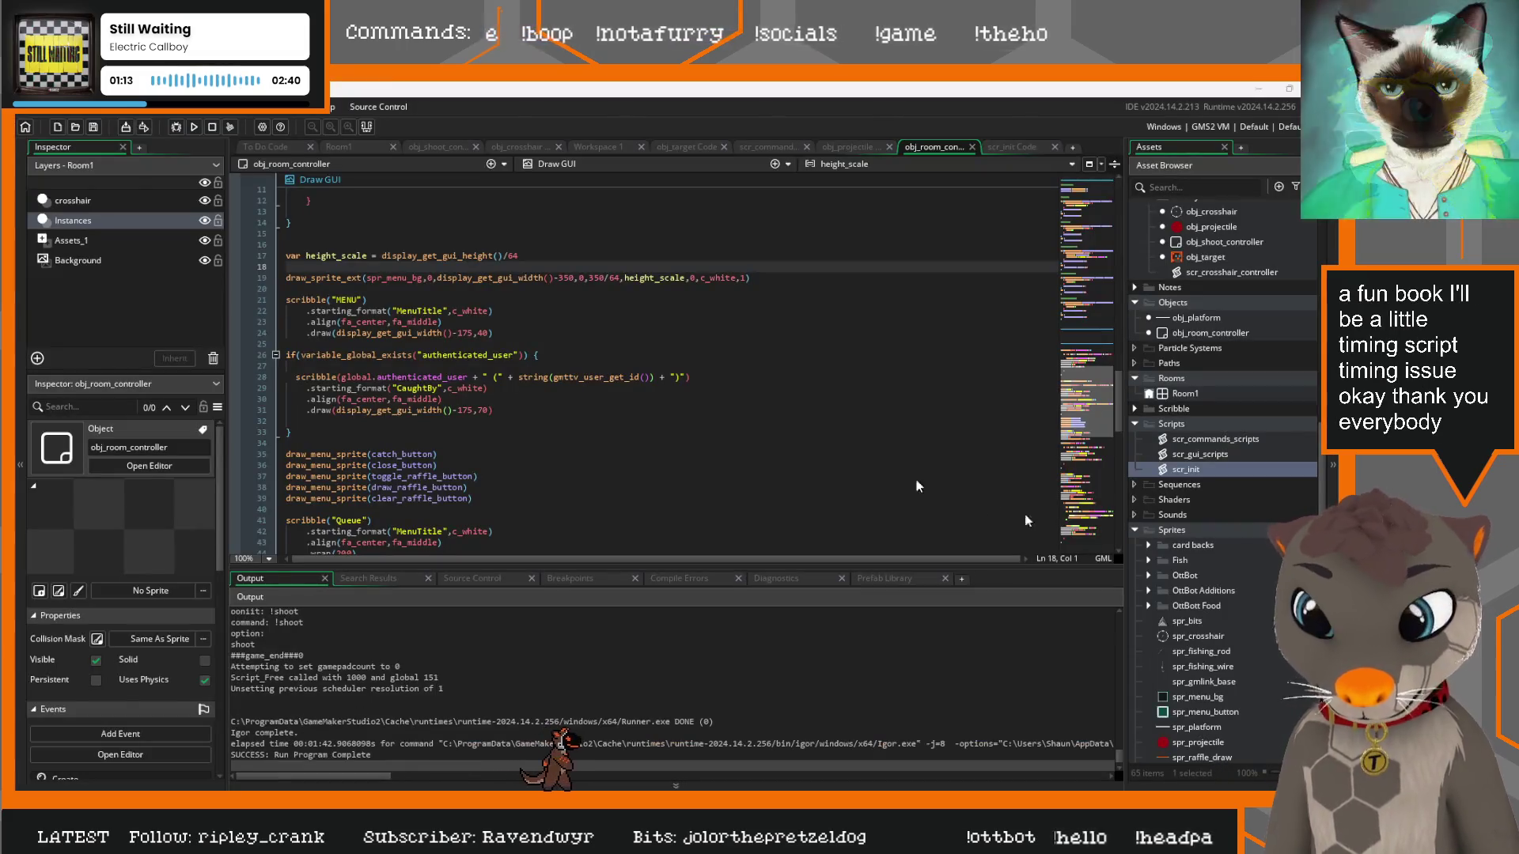
Inspect the shoot case and crosshair_queue reference in obj_crosshair's Alarm 0 code
{"action": "left_click", "coordinate": [735, 364]}
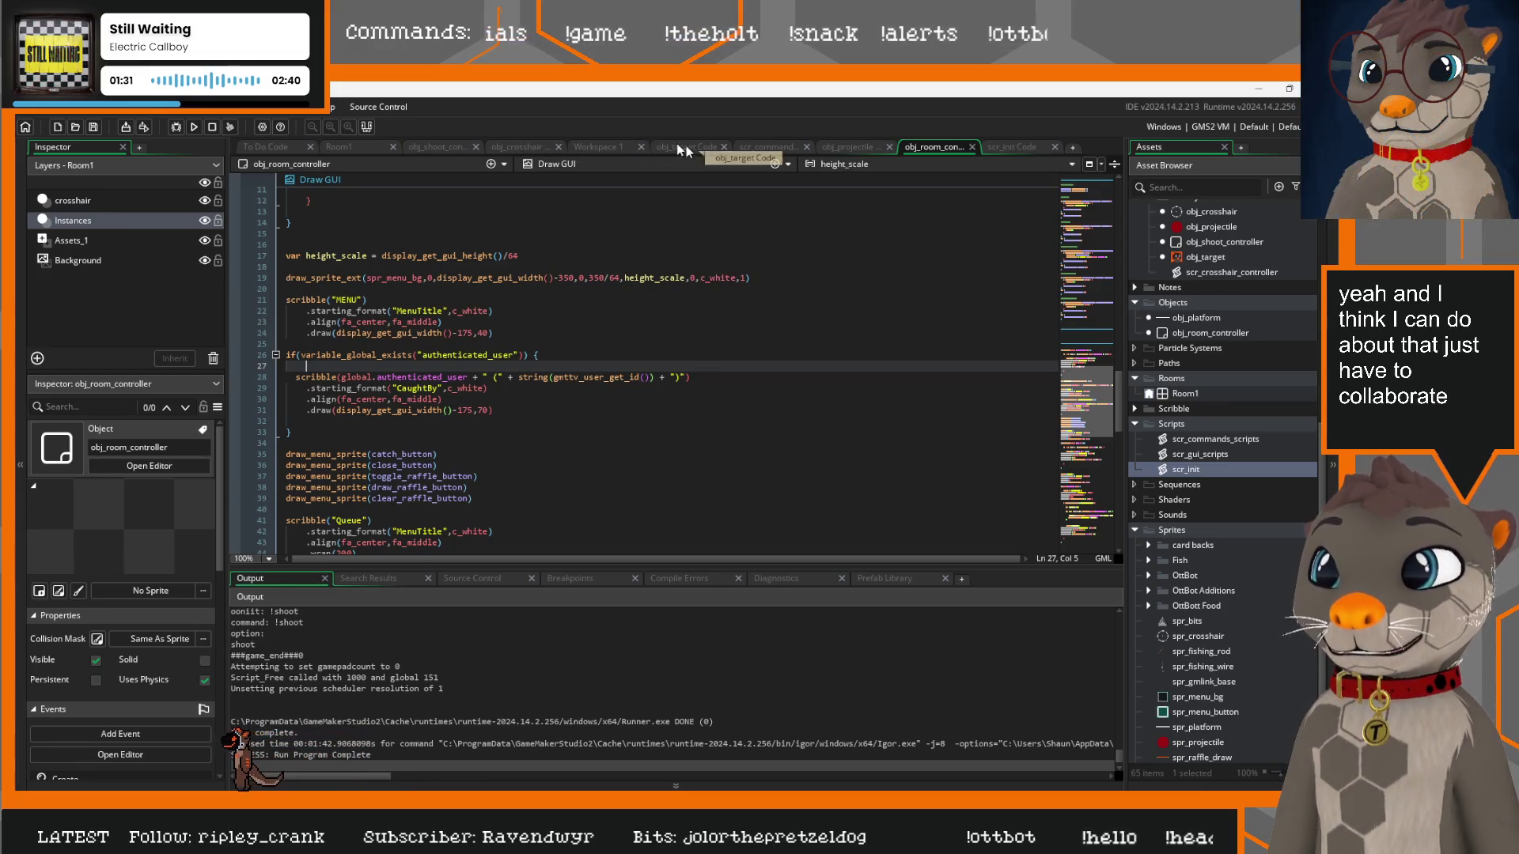
{"action": "left_click", "coordinate": [541, 148]}
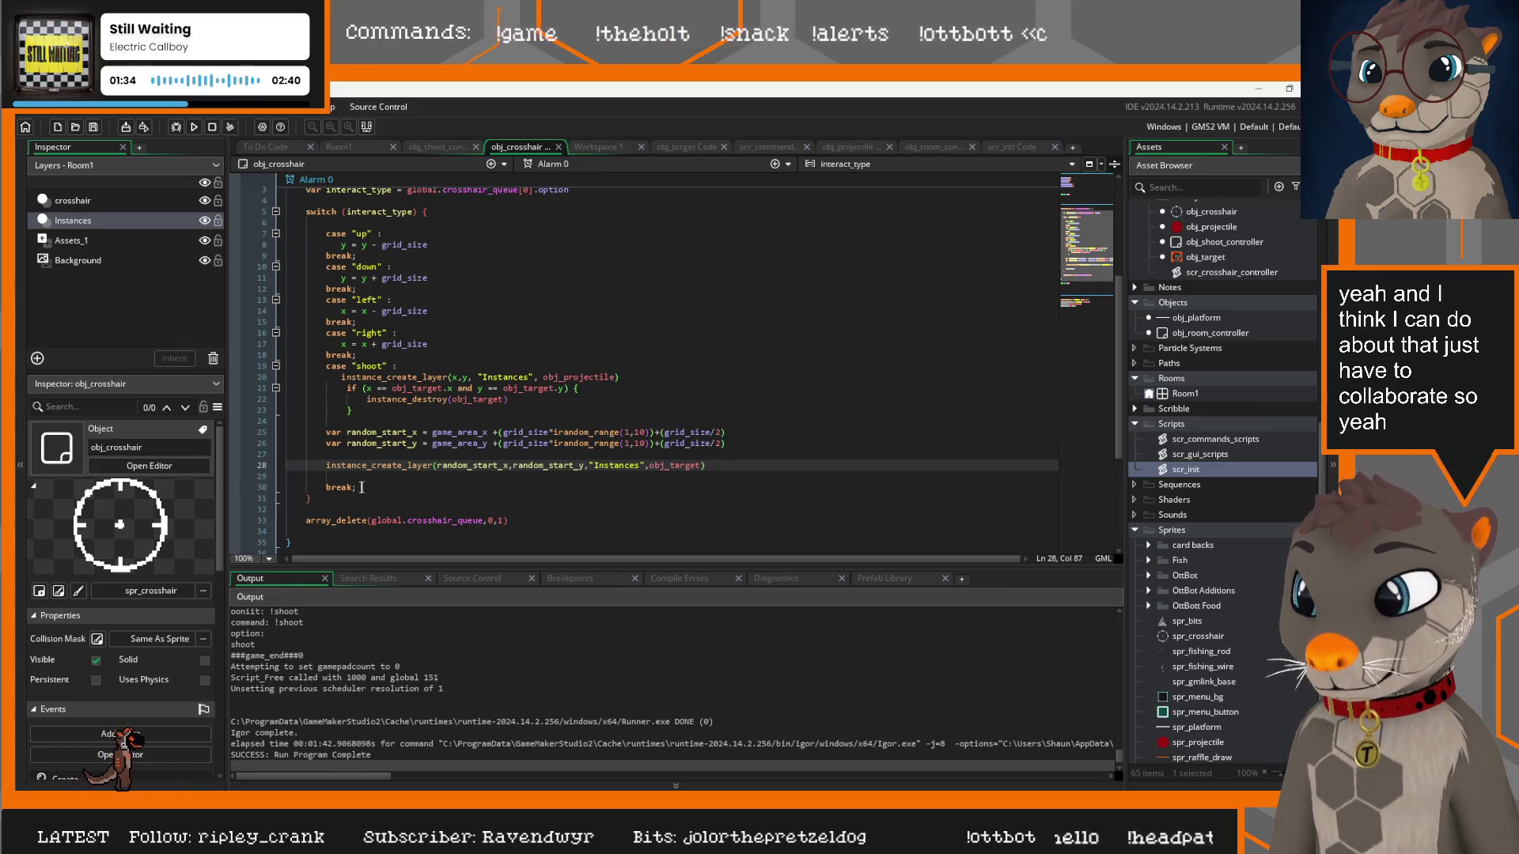
{"action": "left_click_drag", "start_coordinate": [362, 487], "coordinate": [287, 366]}
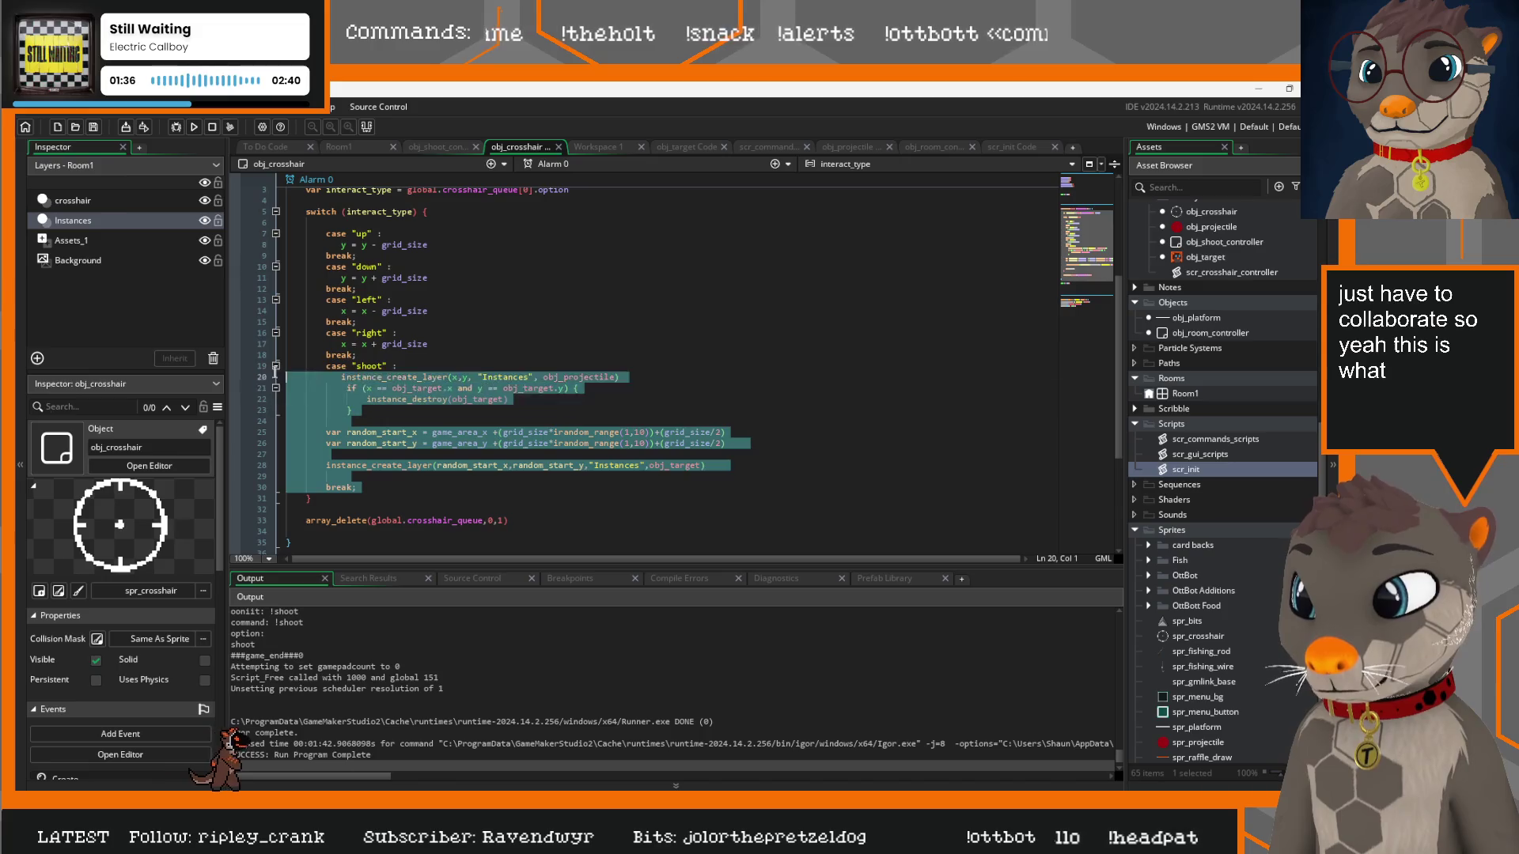
{"action": "left_click", "coordinate": [454, 418]}
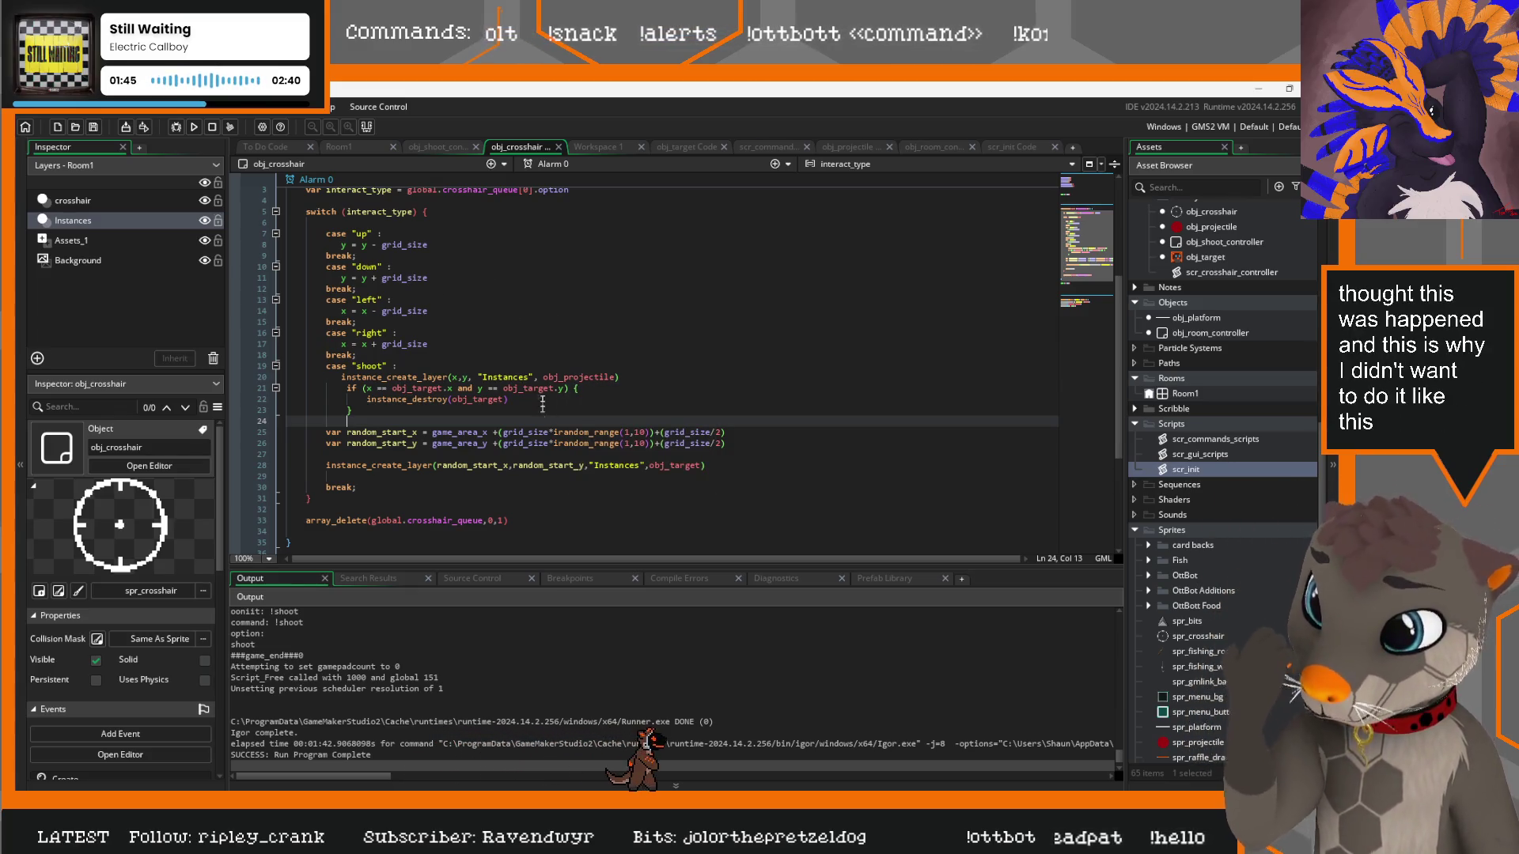
{"action": "left_click_drag", "start_coordinate": [483, 521], "coordinate": [371, 524]}
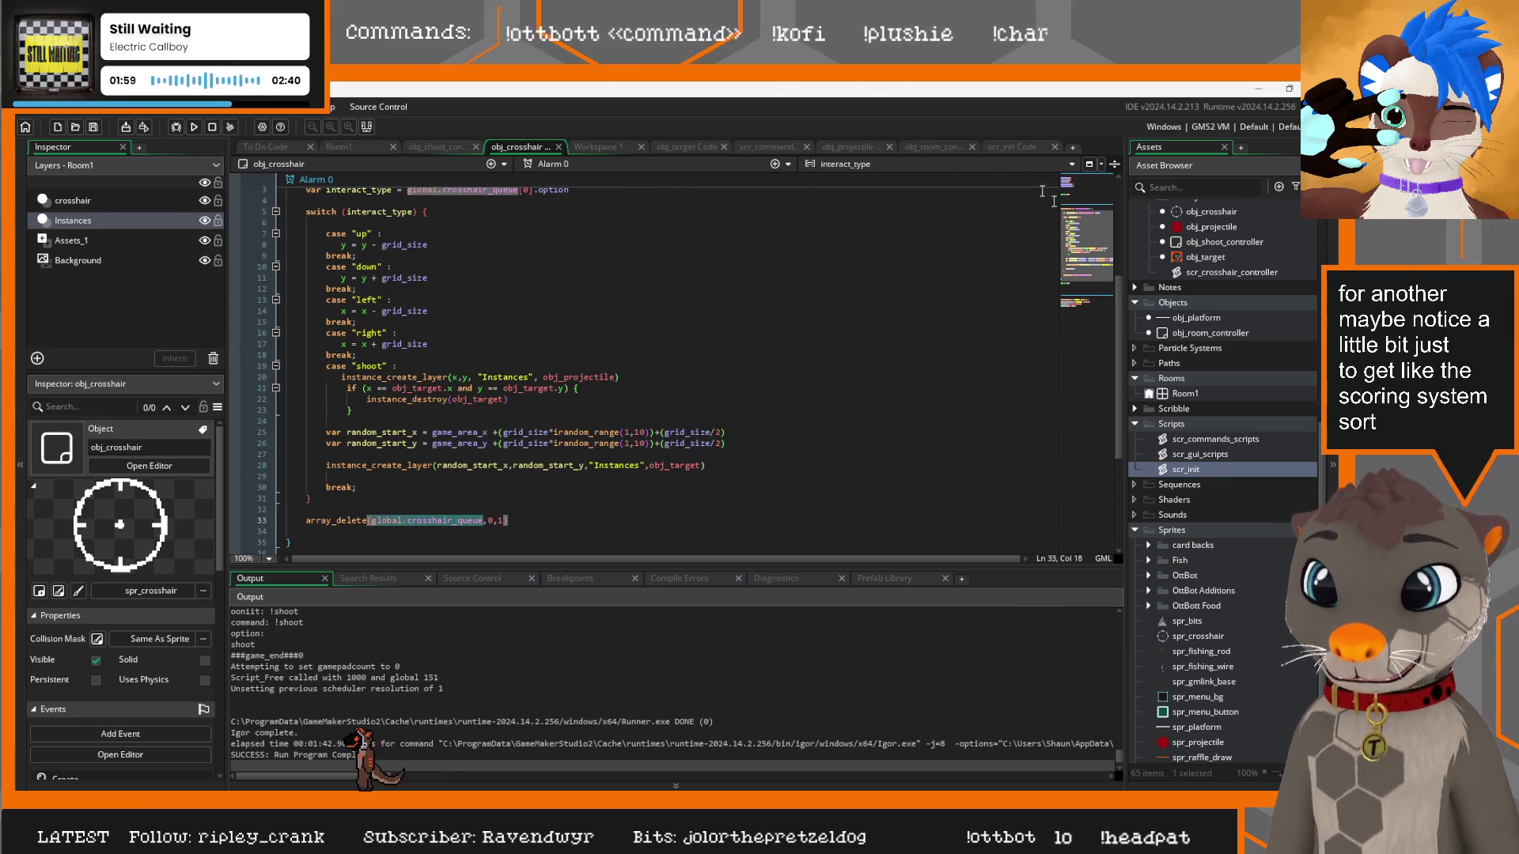
{"action": "left_click", "coordinate": [1021, 149]}
Add the line global.crosshair_score = 0 to init_globals in scr_init
{"action": "left_click", "coordinate": [322, 399]}
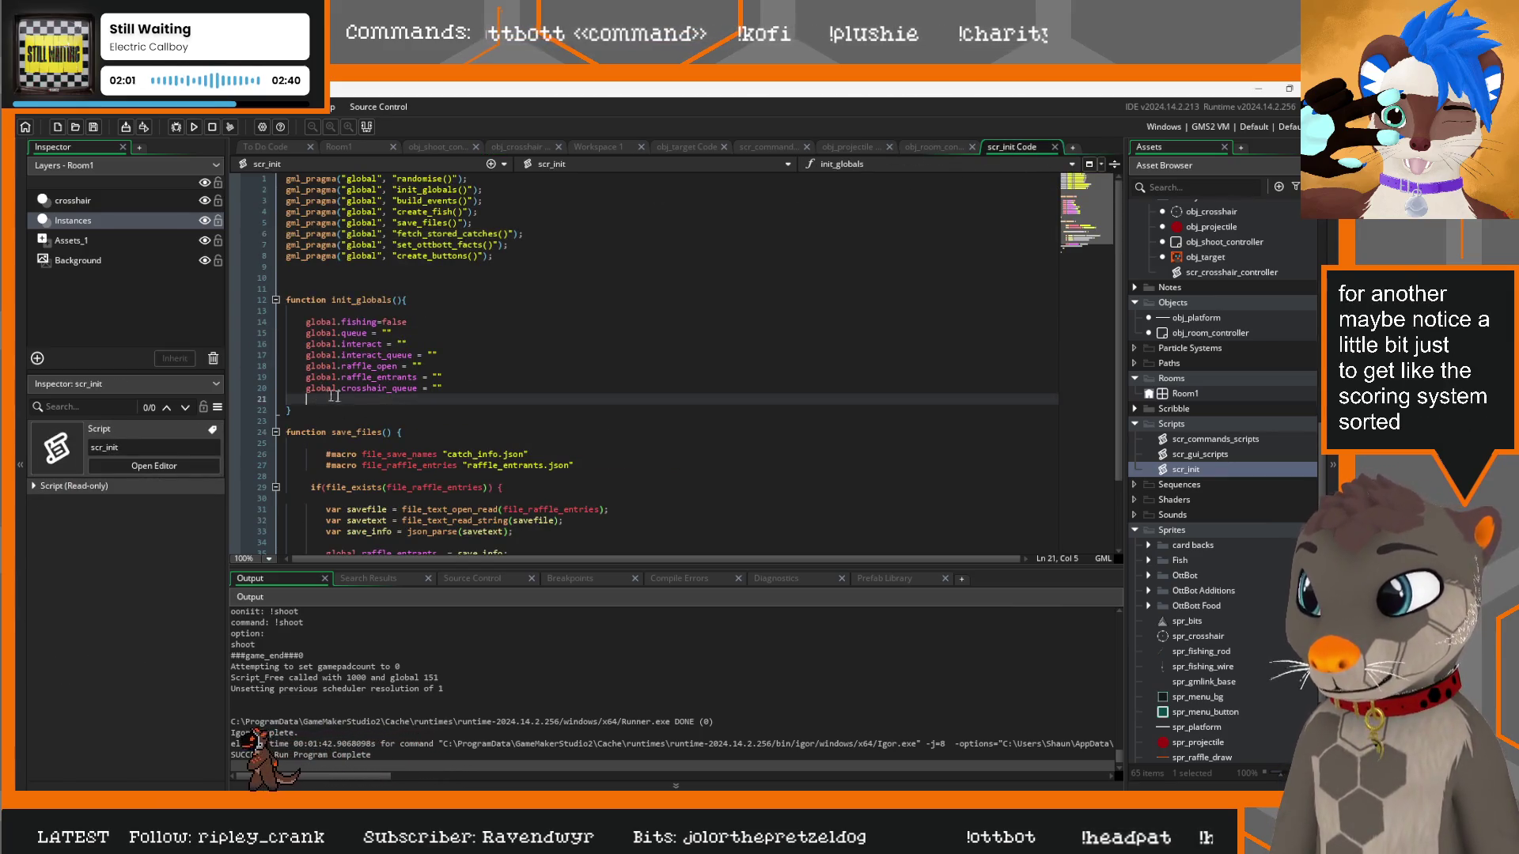
{"action": "type", "text": "global.crosshair"}
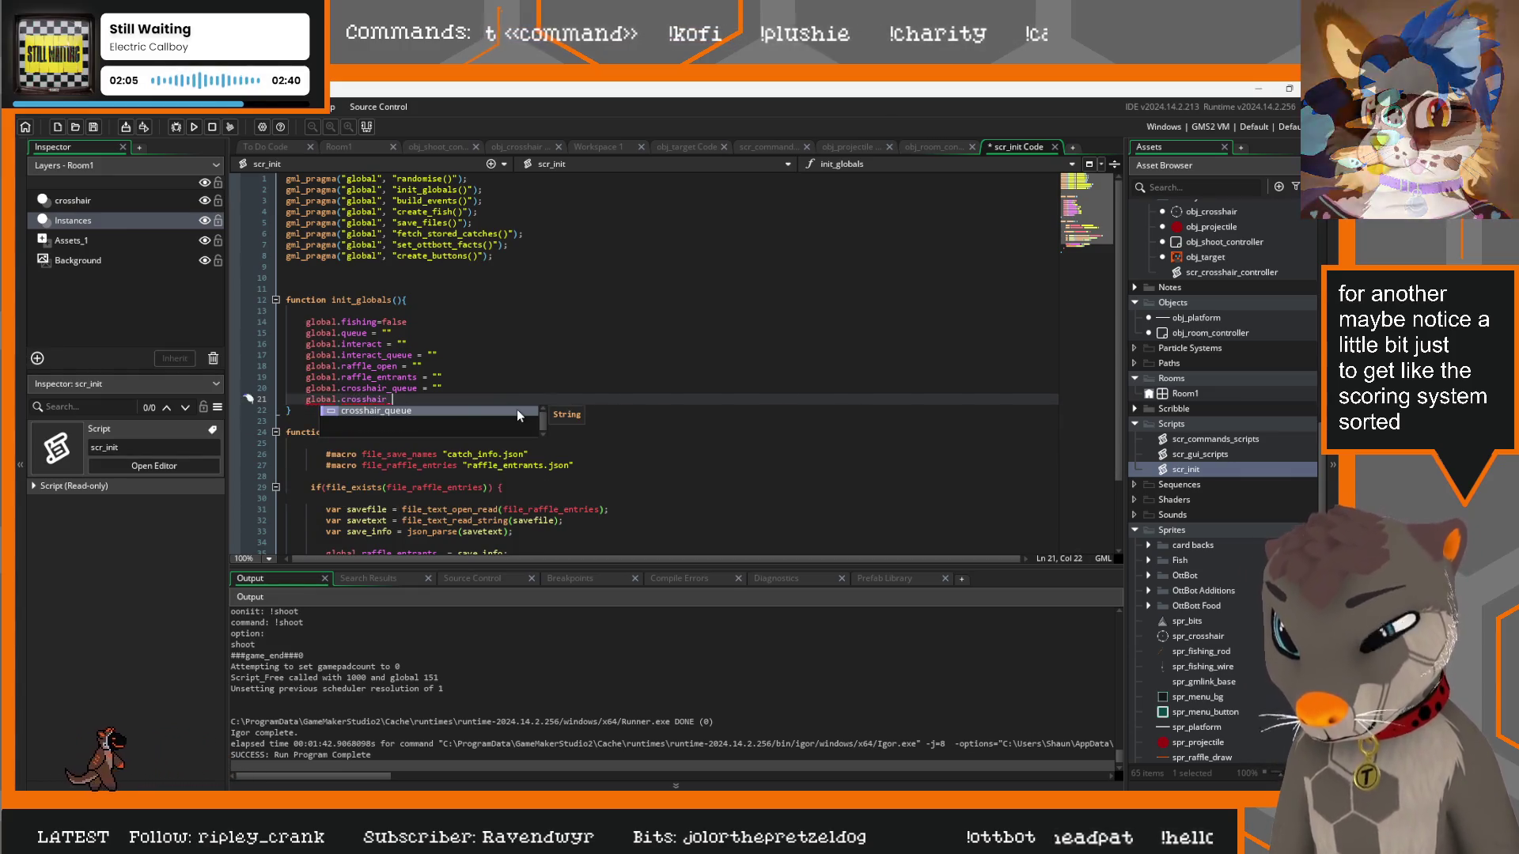
{"action": "type", "text": "_score = "}
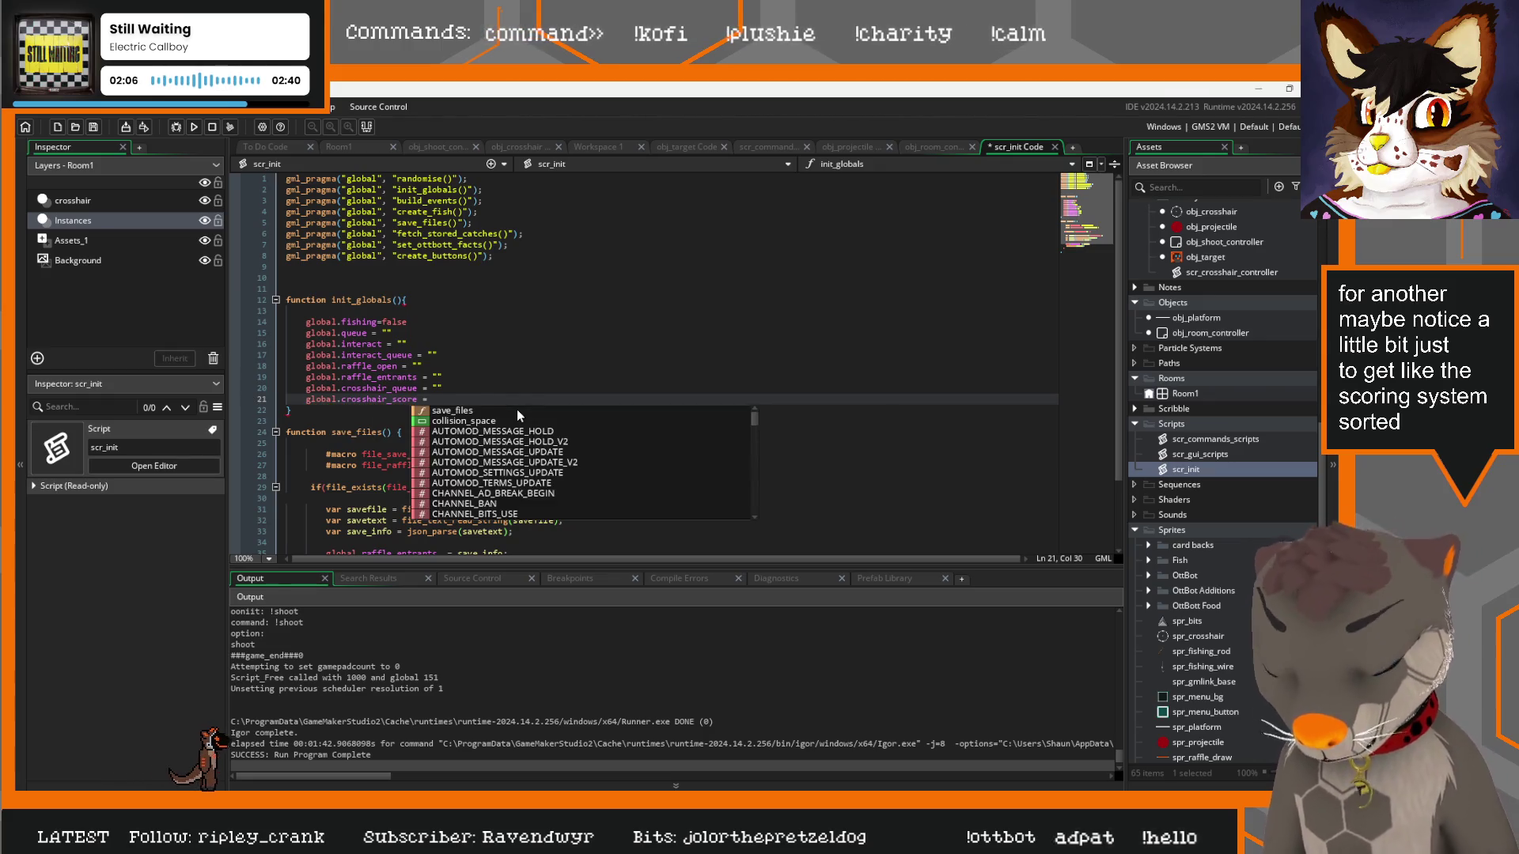
{"action": "type", "text": "0"}
{"action": "left_click_drag", "start_coordinate": [522, 395], "coordinate": [307, 401]}
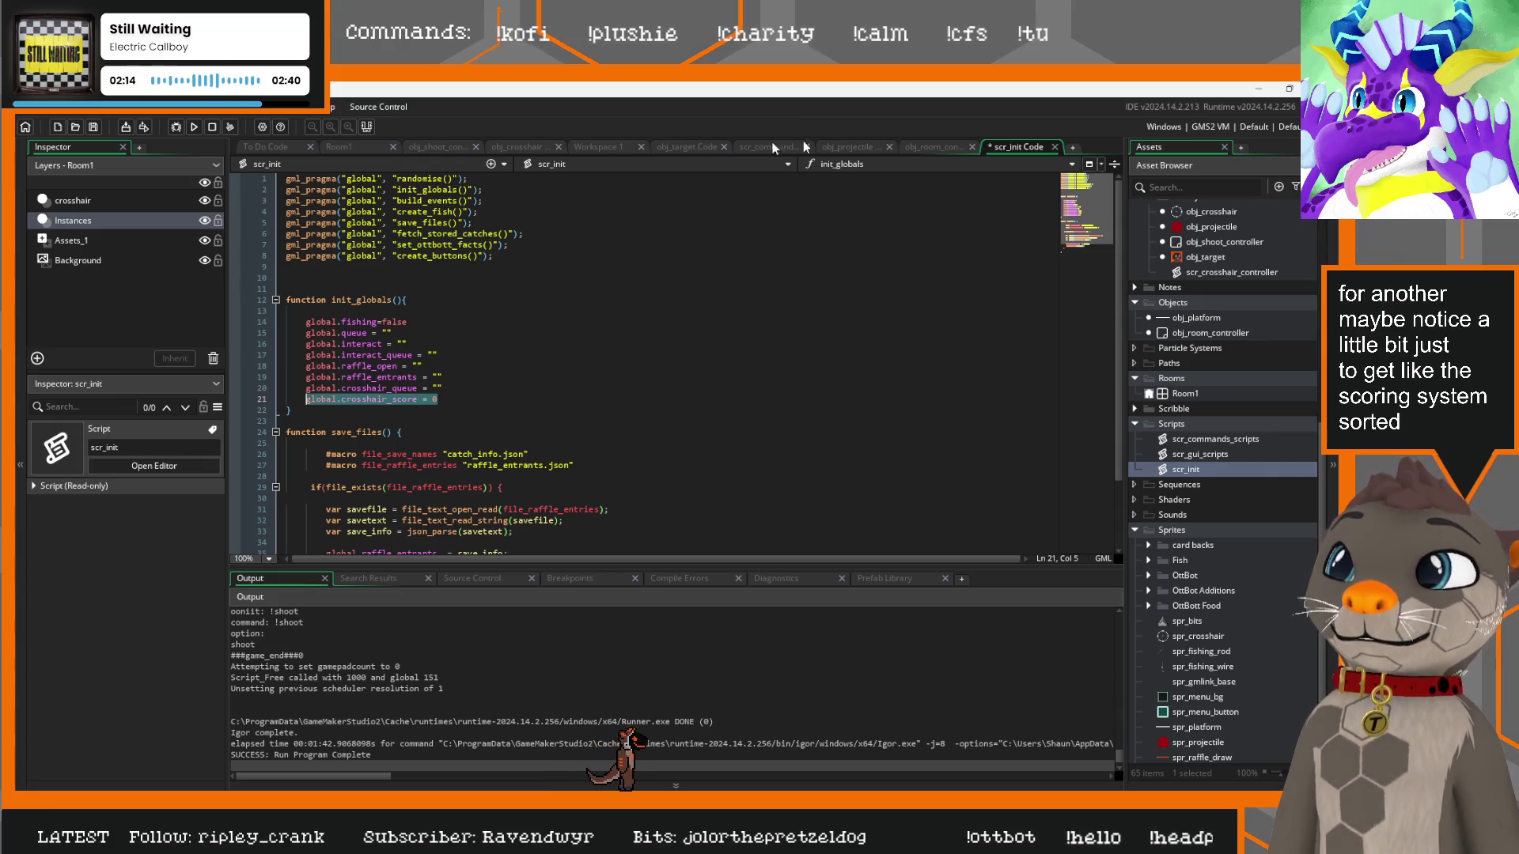
Add a global.crosshair_score increment right after the target's instance_destroy call
{"action": "left_click", "coordinate": [499, 147]}
{"action": "scroll", "coordinate": [539, 487], "scroll_direction": "down", "scroll_amount": 4}
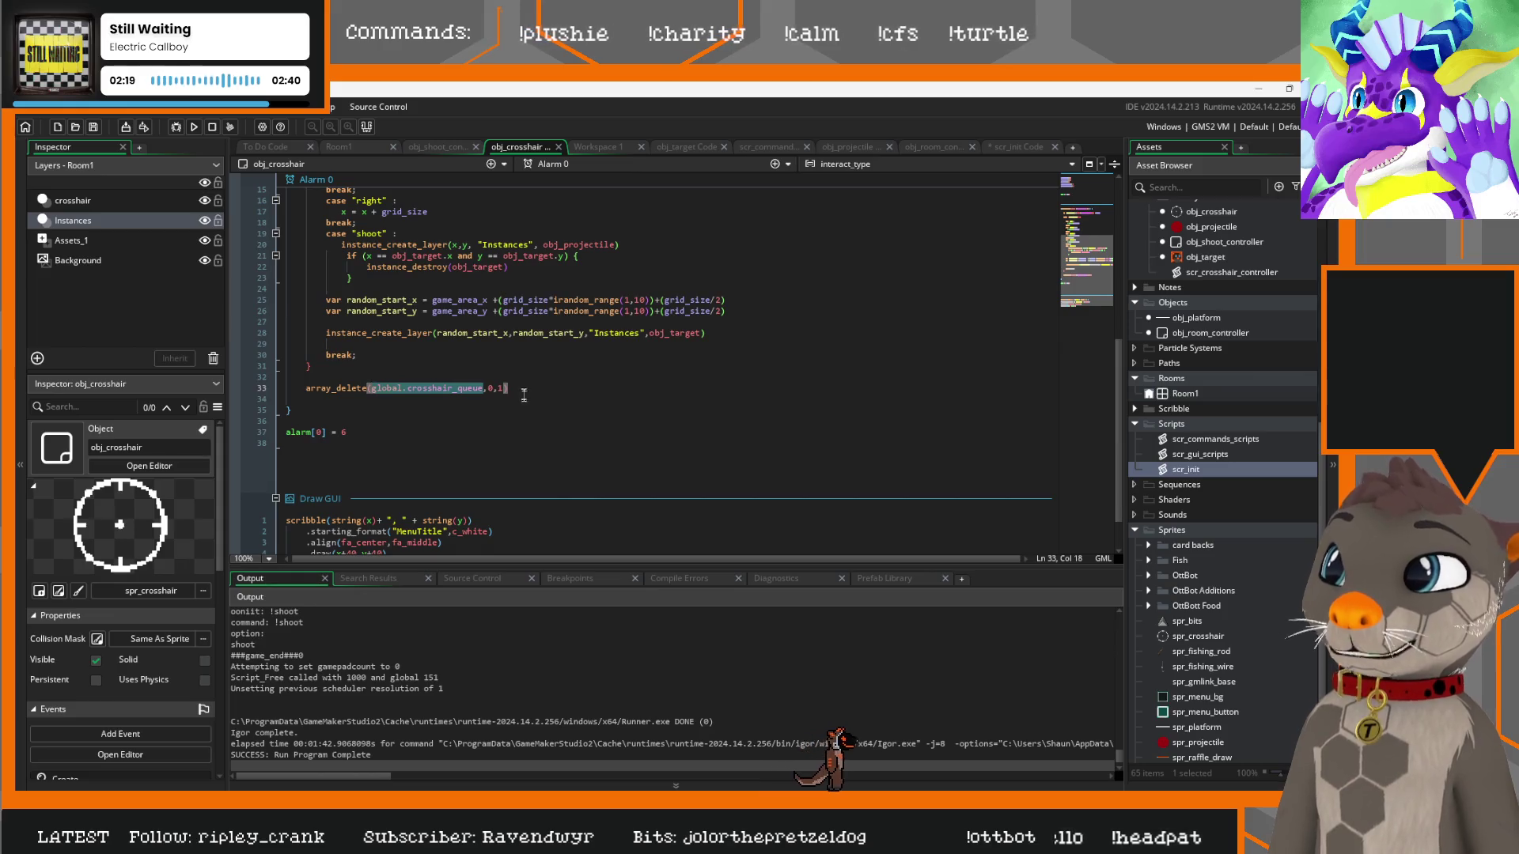
{"action": "scroll", "coordinate": [524, 397], "scroll_direction": "up", "scroll_amount": 2}
{"action": "left_click", "coordinate": [526, 333]}
{"action": "key", "text": "Return"}
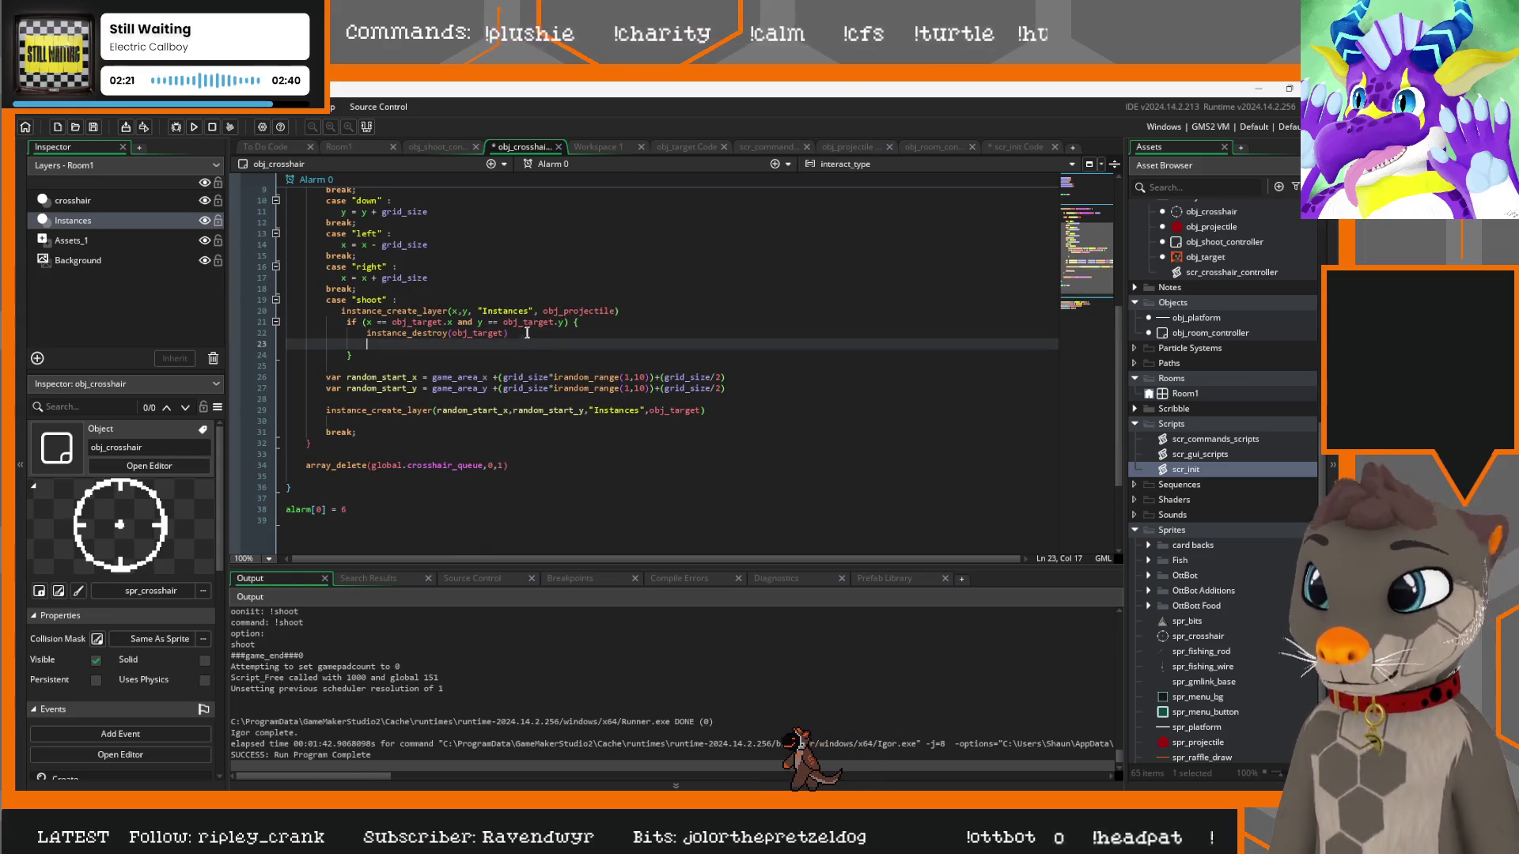
{"action": "type", "text": "global.crosshair_score "}
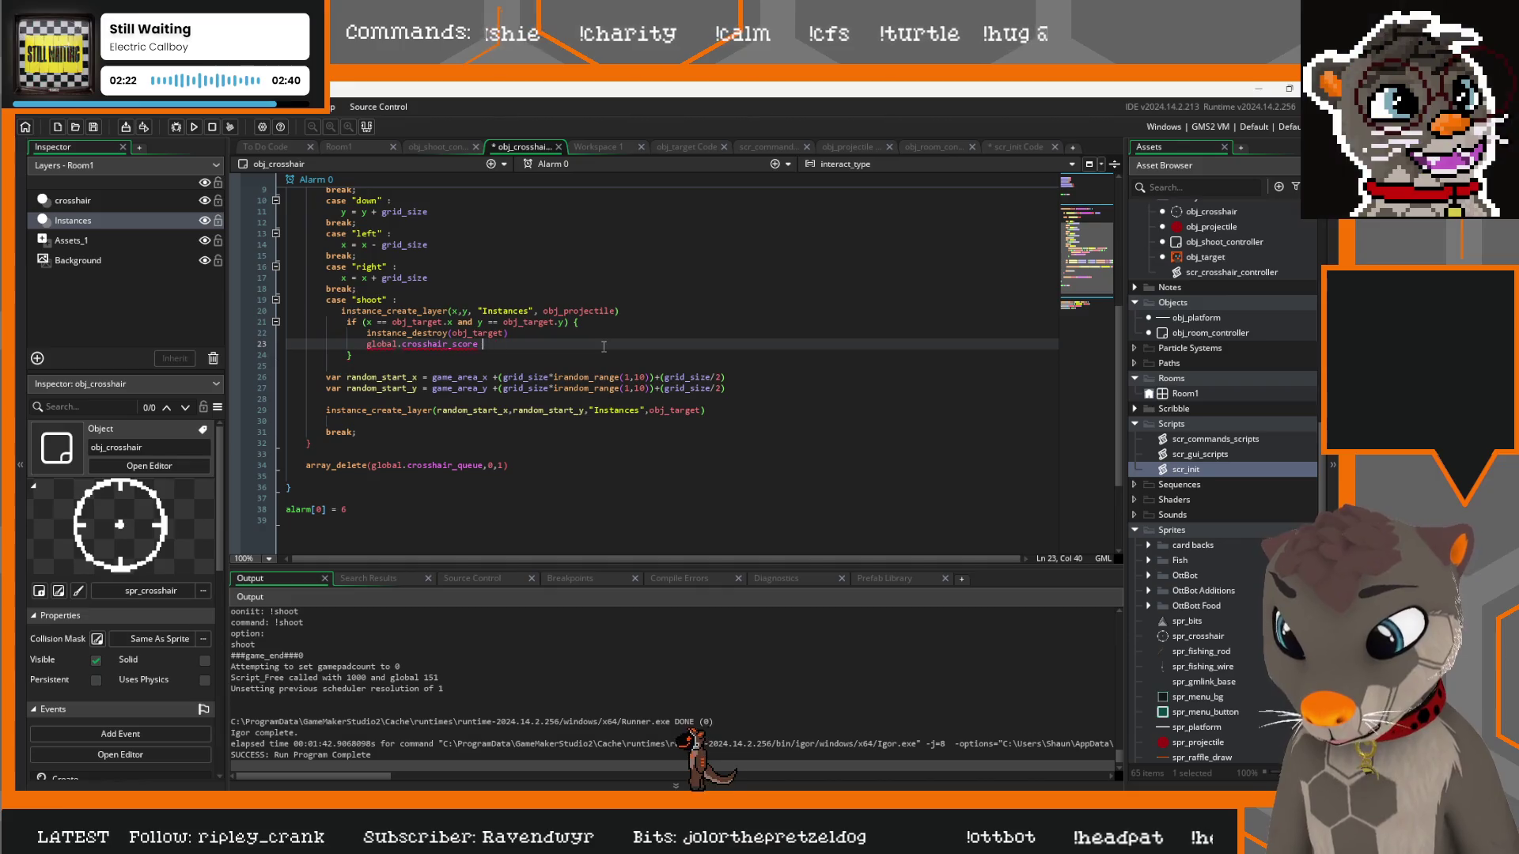
{"action": "type", "text": "+= 1;"}
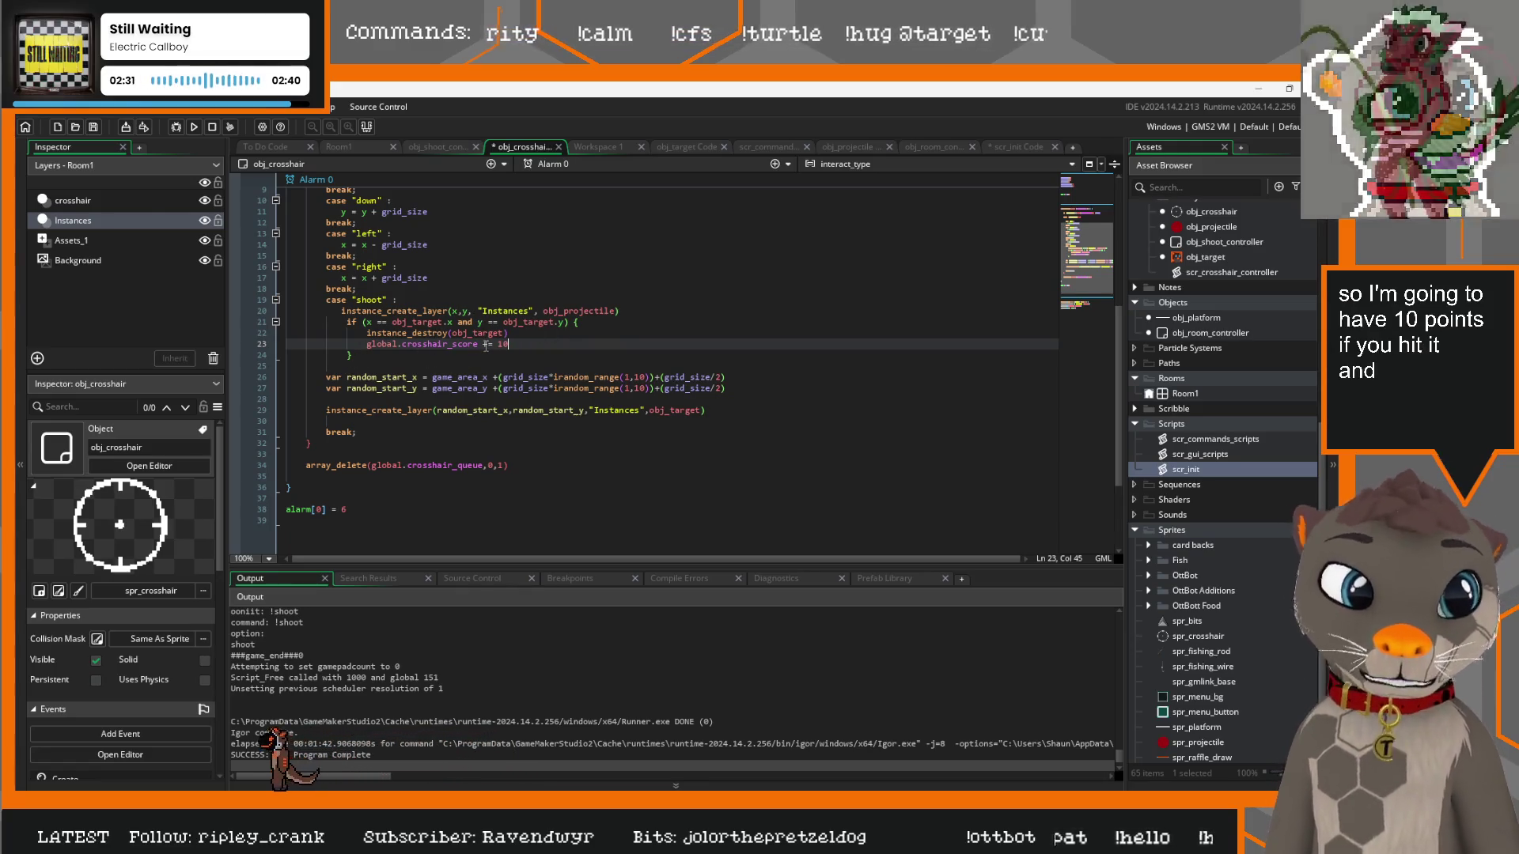
Add an else block that subtracts 1 from global.crosshair_score on a miss
{"action": "left_click", "coordinate": [363, 357]}
{"action": "key", "text": "Return"}
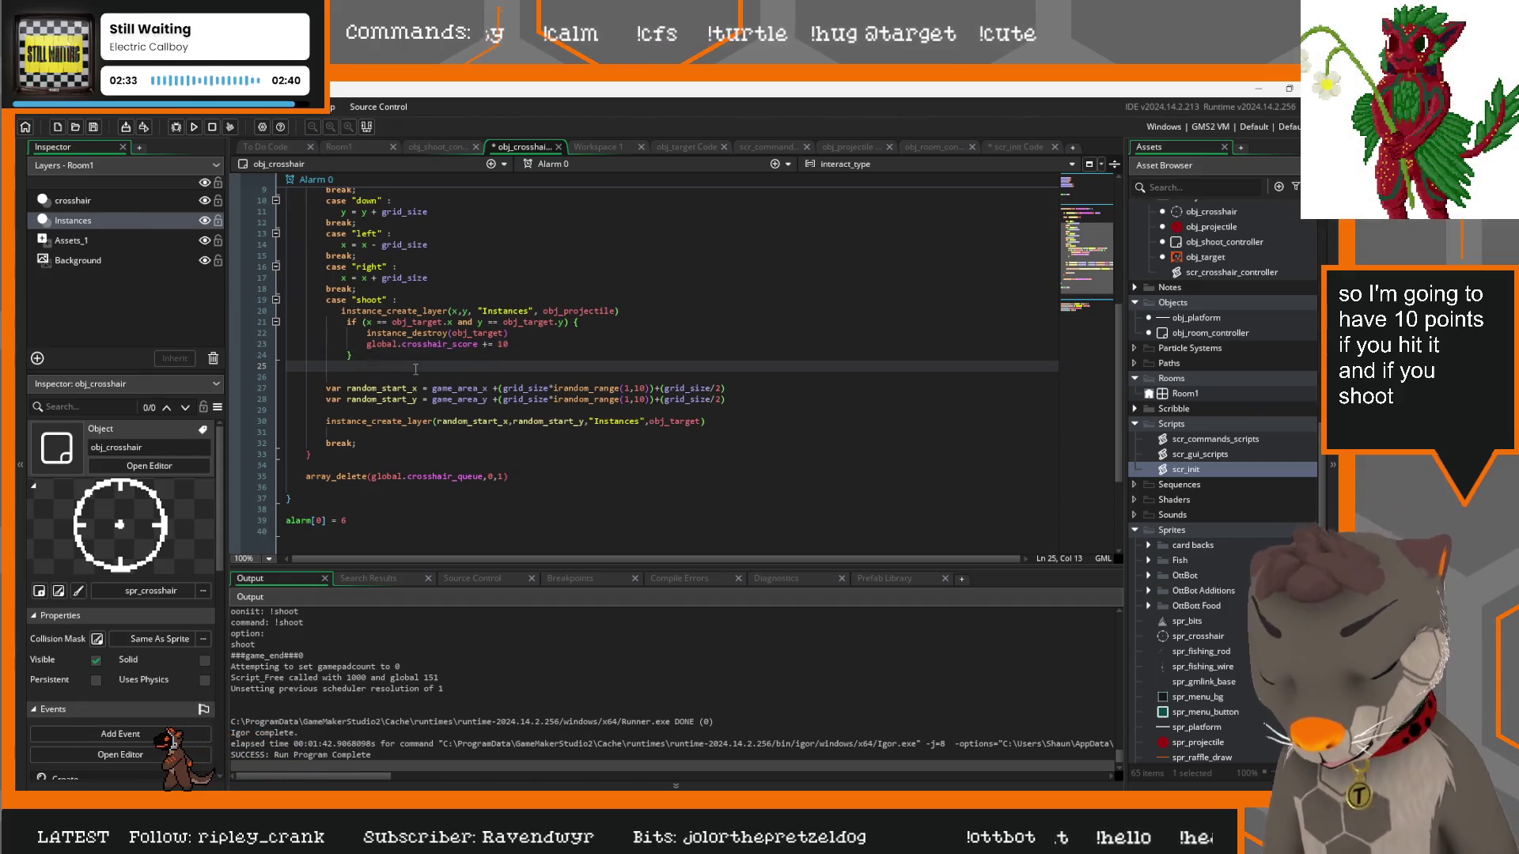
{"action": "type", "text": "else {"}
{"action": "key", "text": "Return"}
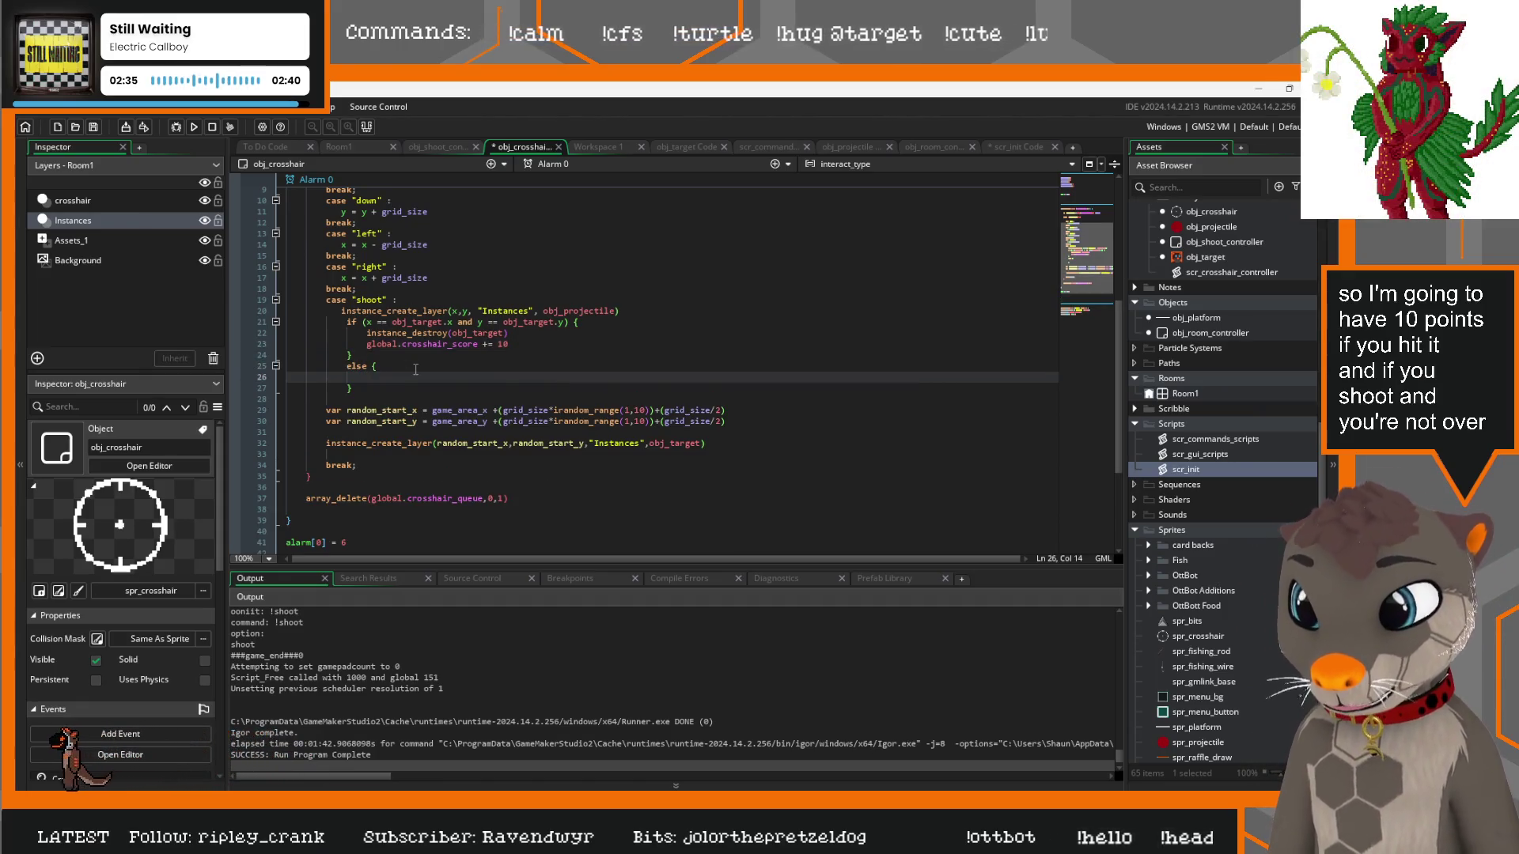
{"action": "left_click_drag", "start_coordinate": [509, 345], "coordinate": [421, 343]}
{"action": "key", "text": "ctrl+c"}
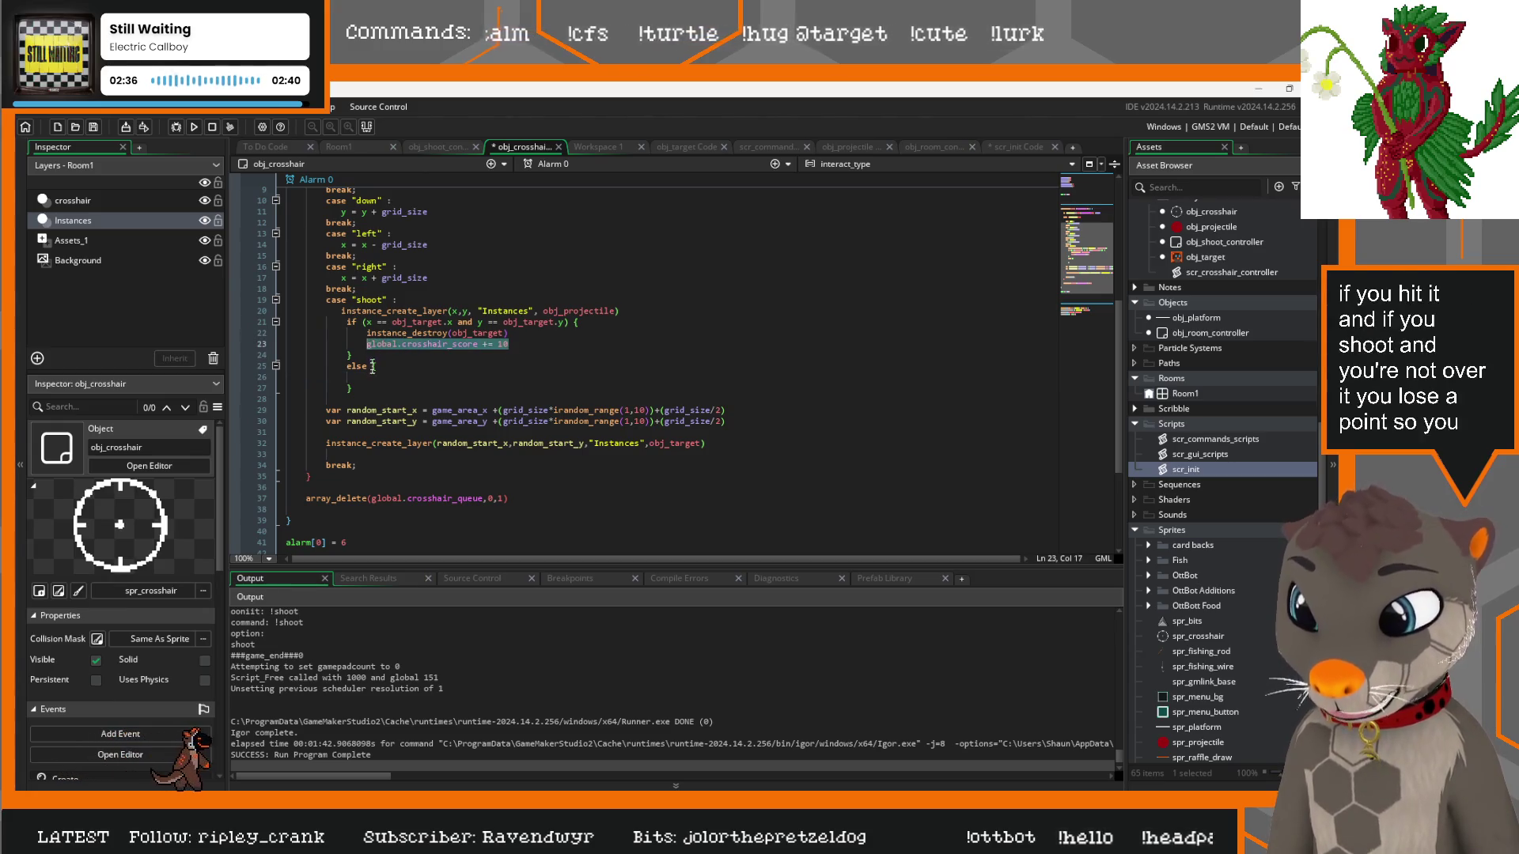
{"action": "left_click", "coordinate": [532, 373]}
{"action": "key", "text": "ctrl+v"}
{"action": "key", "text": "BackSpace"}
{"action": "key", "text": "BackSpace"}
{"action": "key", "text": "BackSpace"}
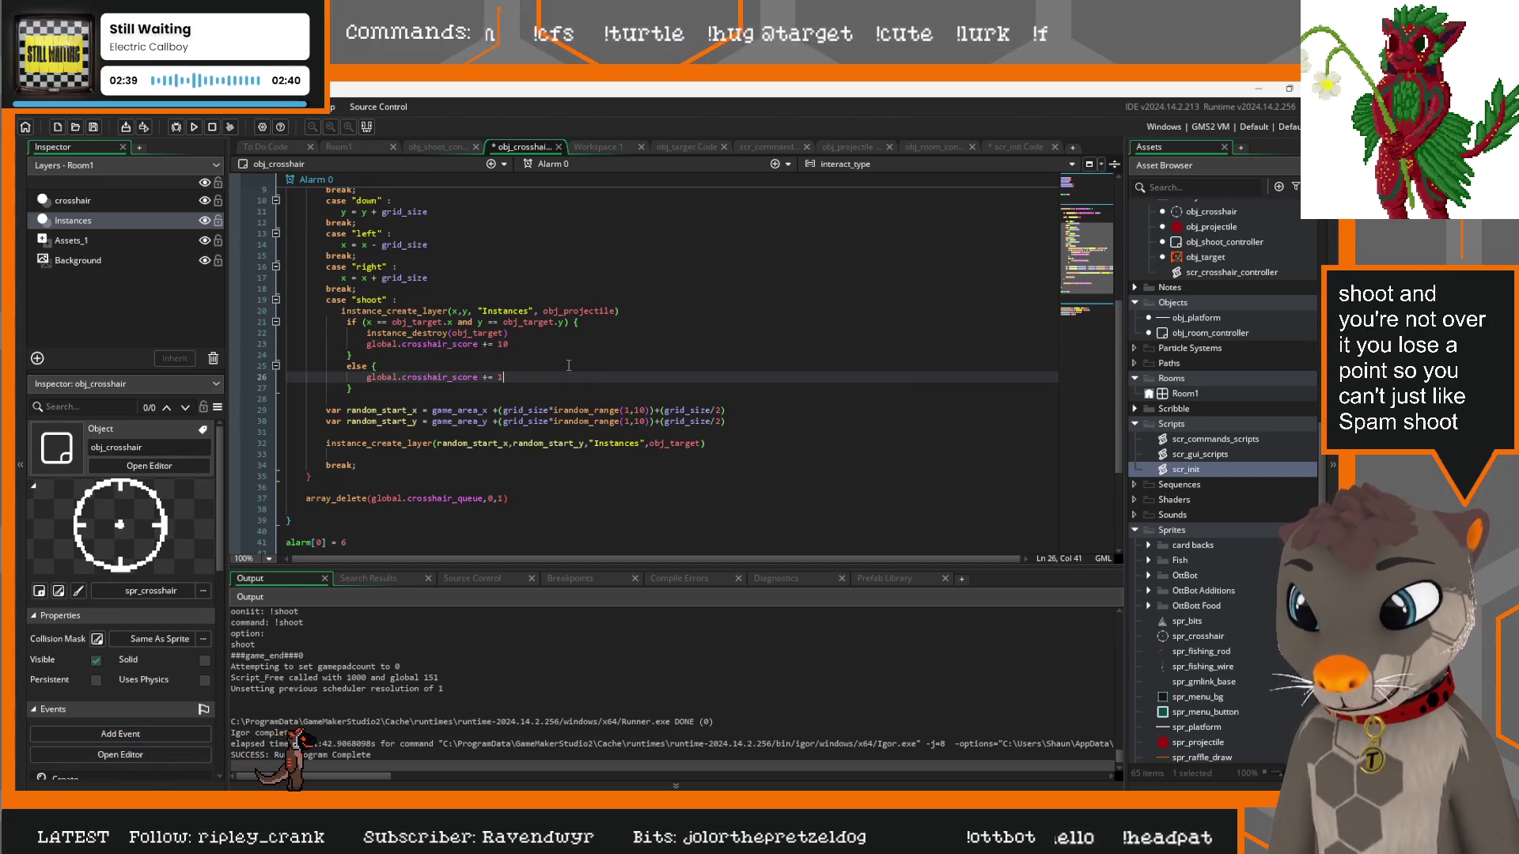
{"action": "type", "text": "-="}
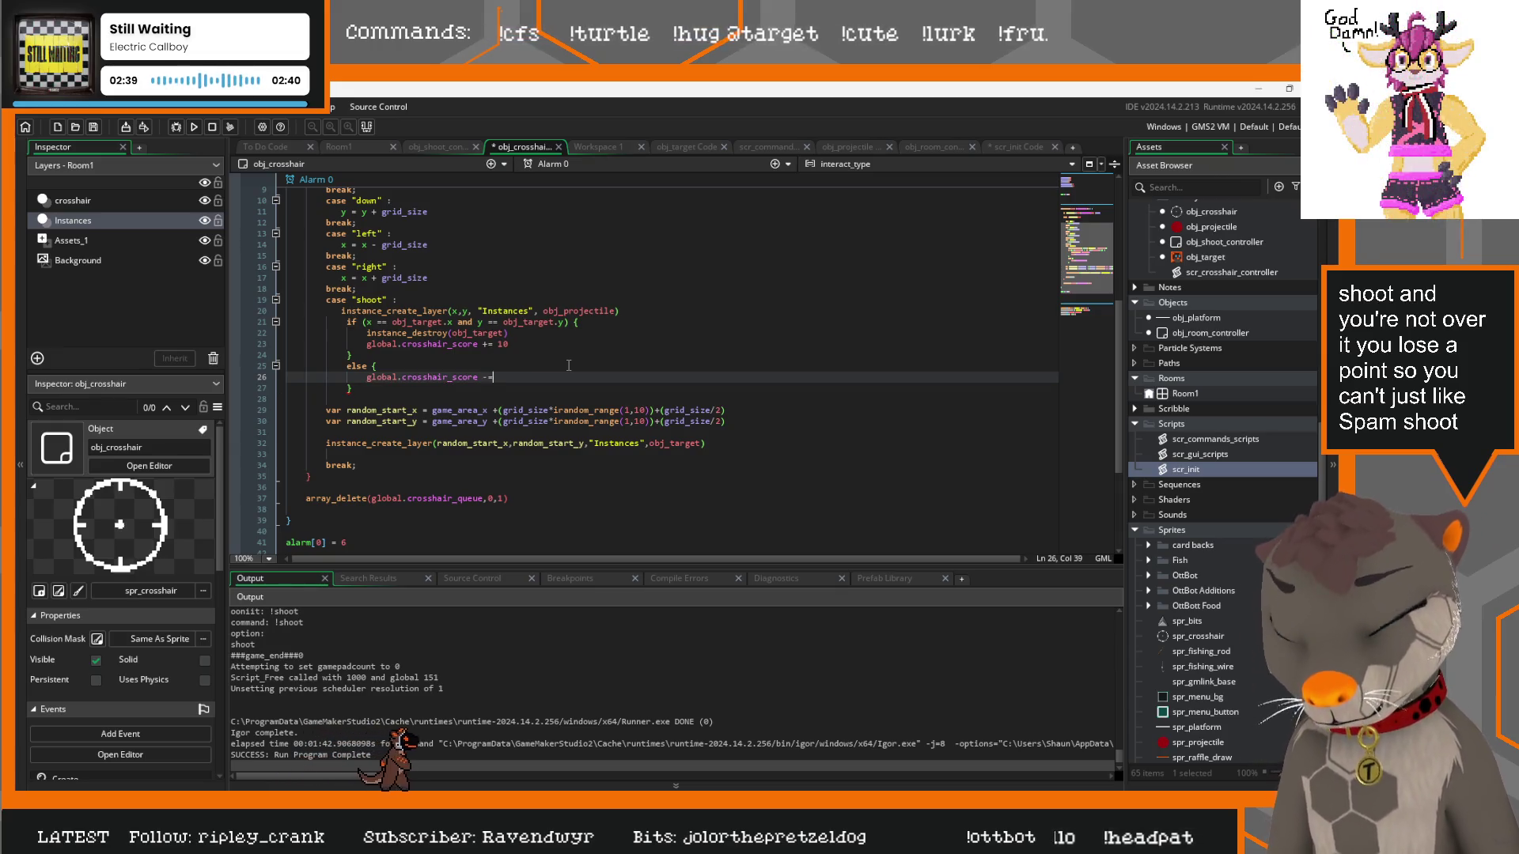
{"action": "type", "text": " 1"}
{"action": "left_click", "coordinate": [568, 365]}
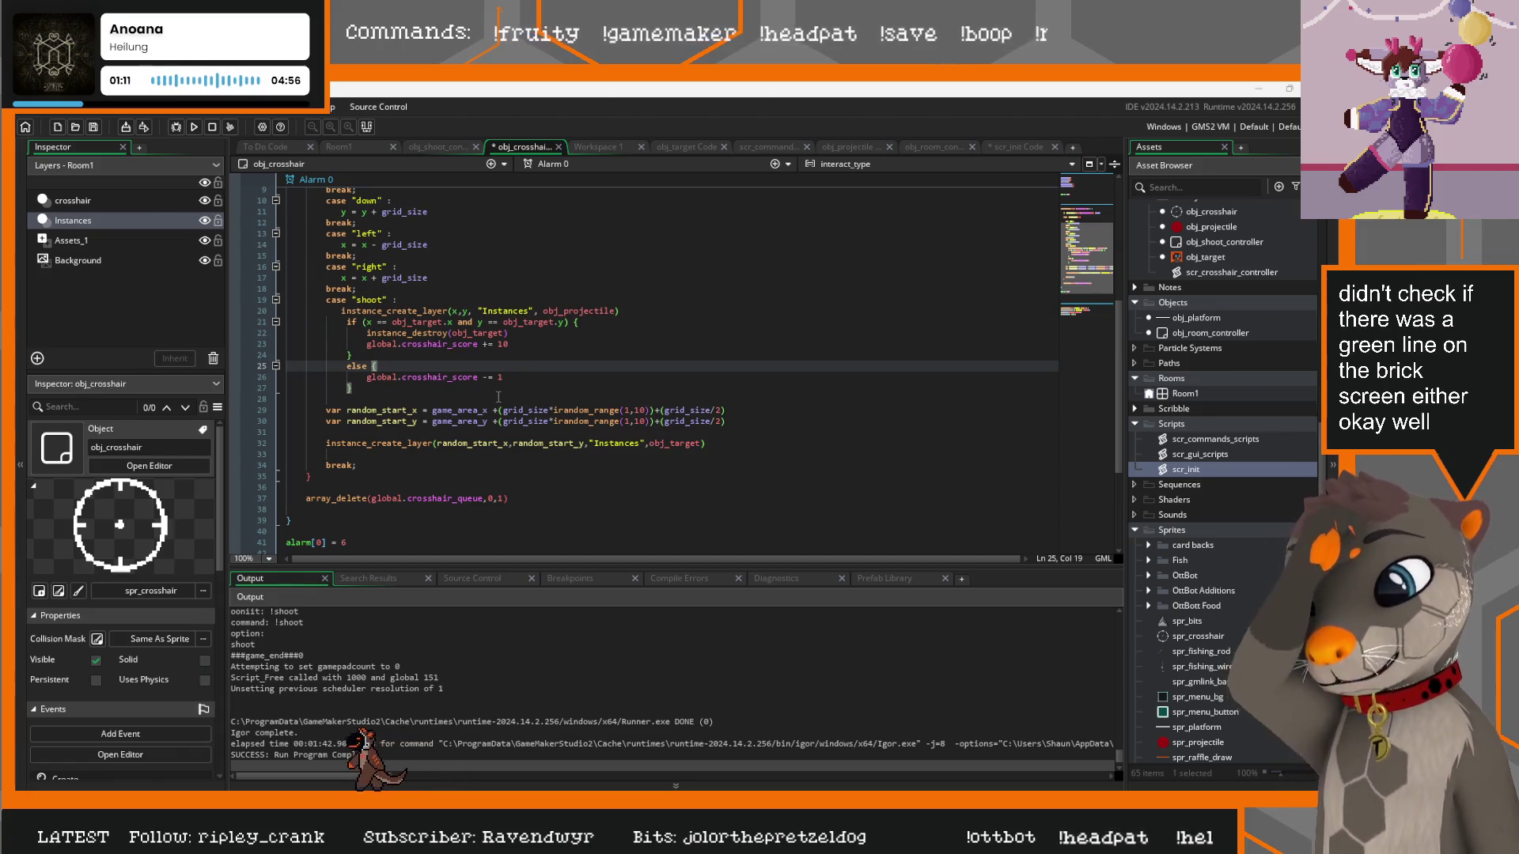
Duplicate the scribble MENU title block below the queue loop in Draw GUI
{"action": "key", "text": "Down"}
{"action": "key", "text": "End"}
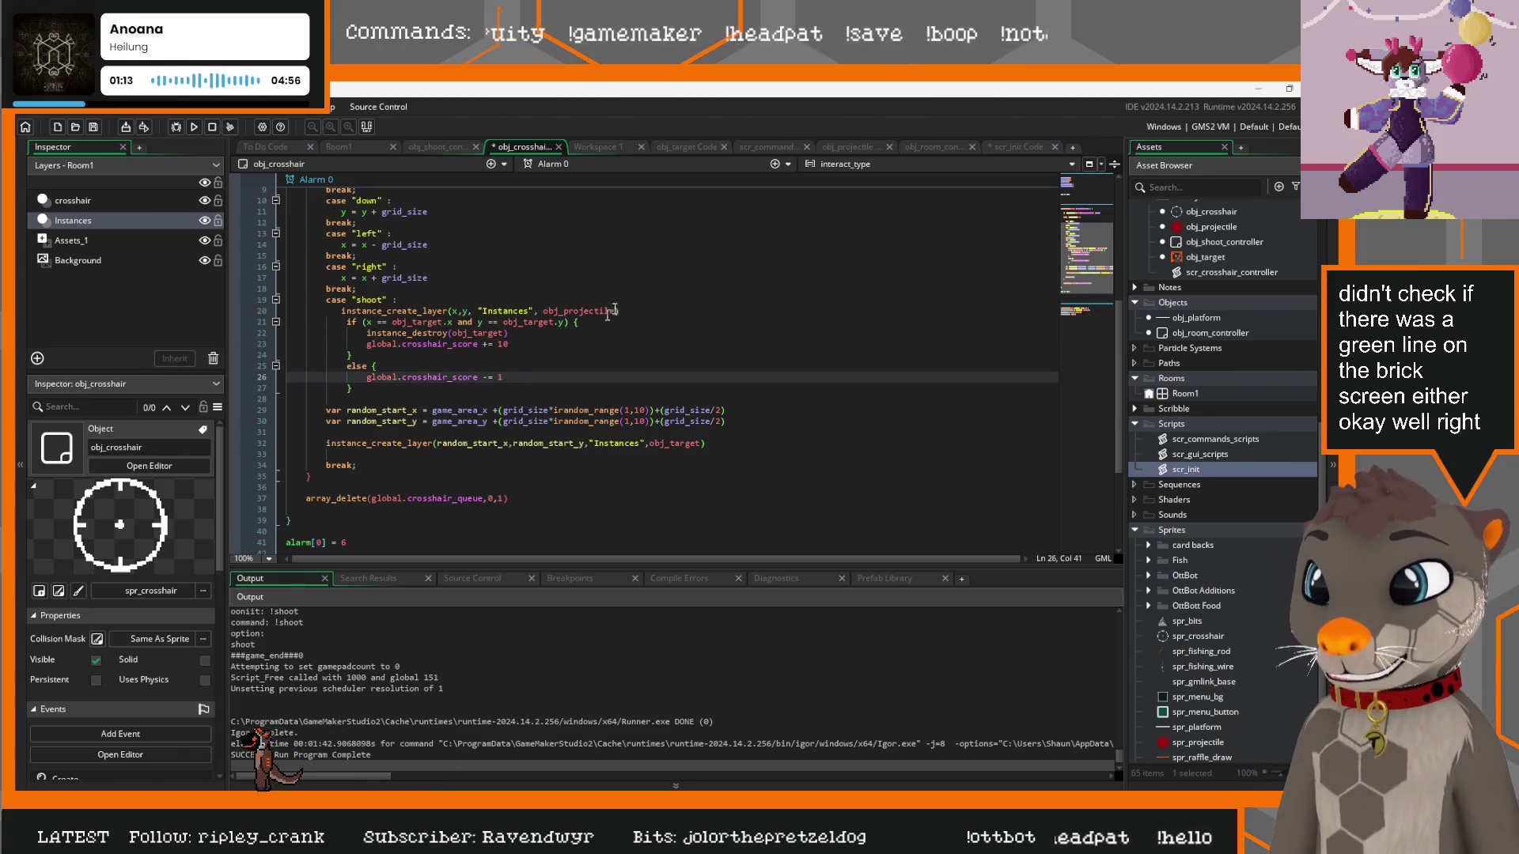
{"action": "left_click_drag", "start_coordinate": [480, 377], "coordinate": [362, 377]}
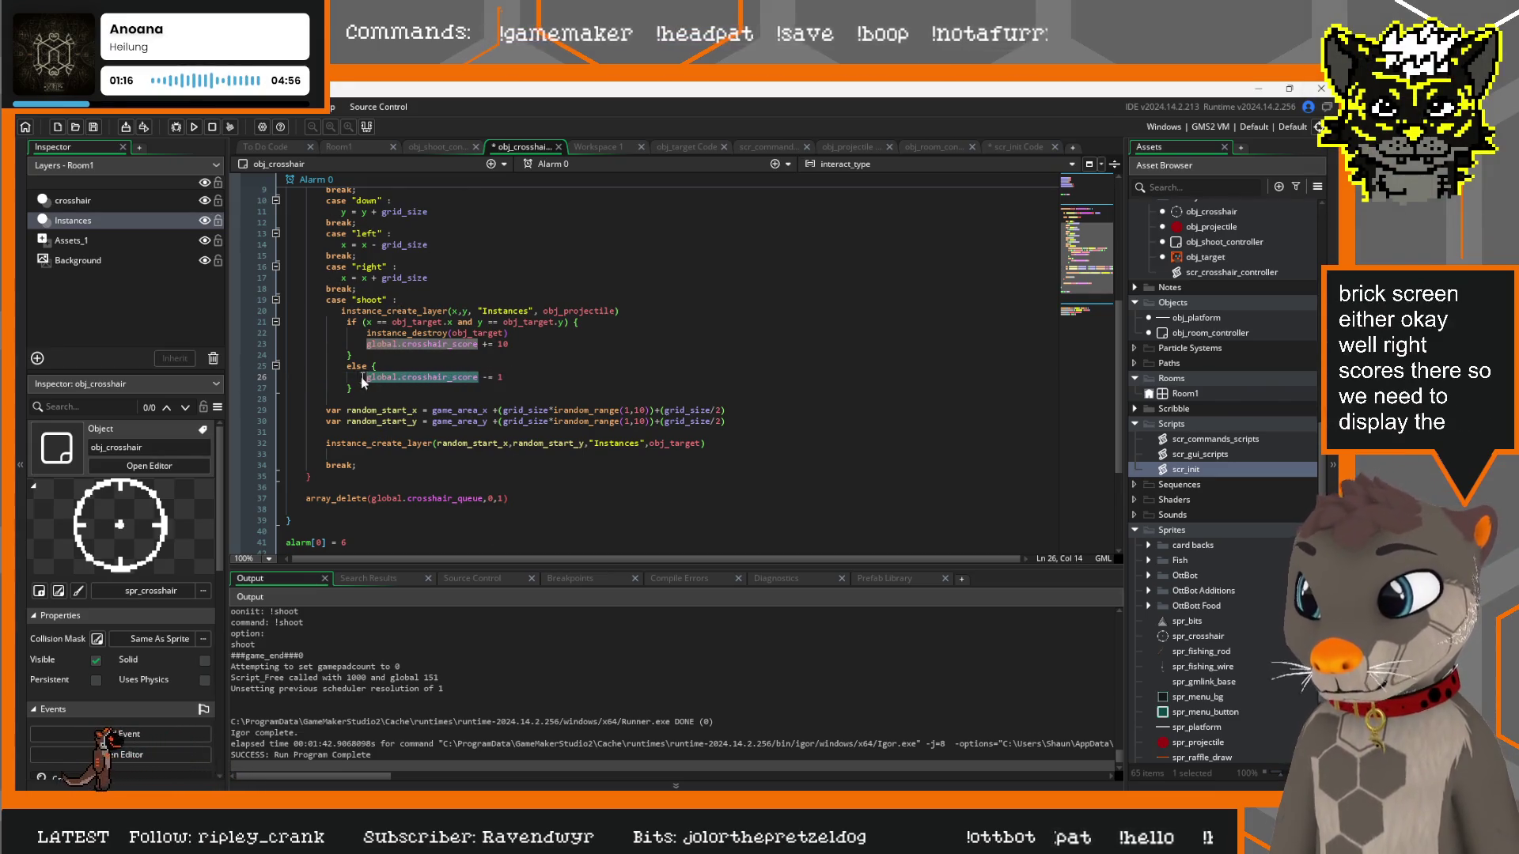
{"action": "left_click", "coordinate": [438, 146]}
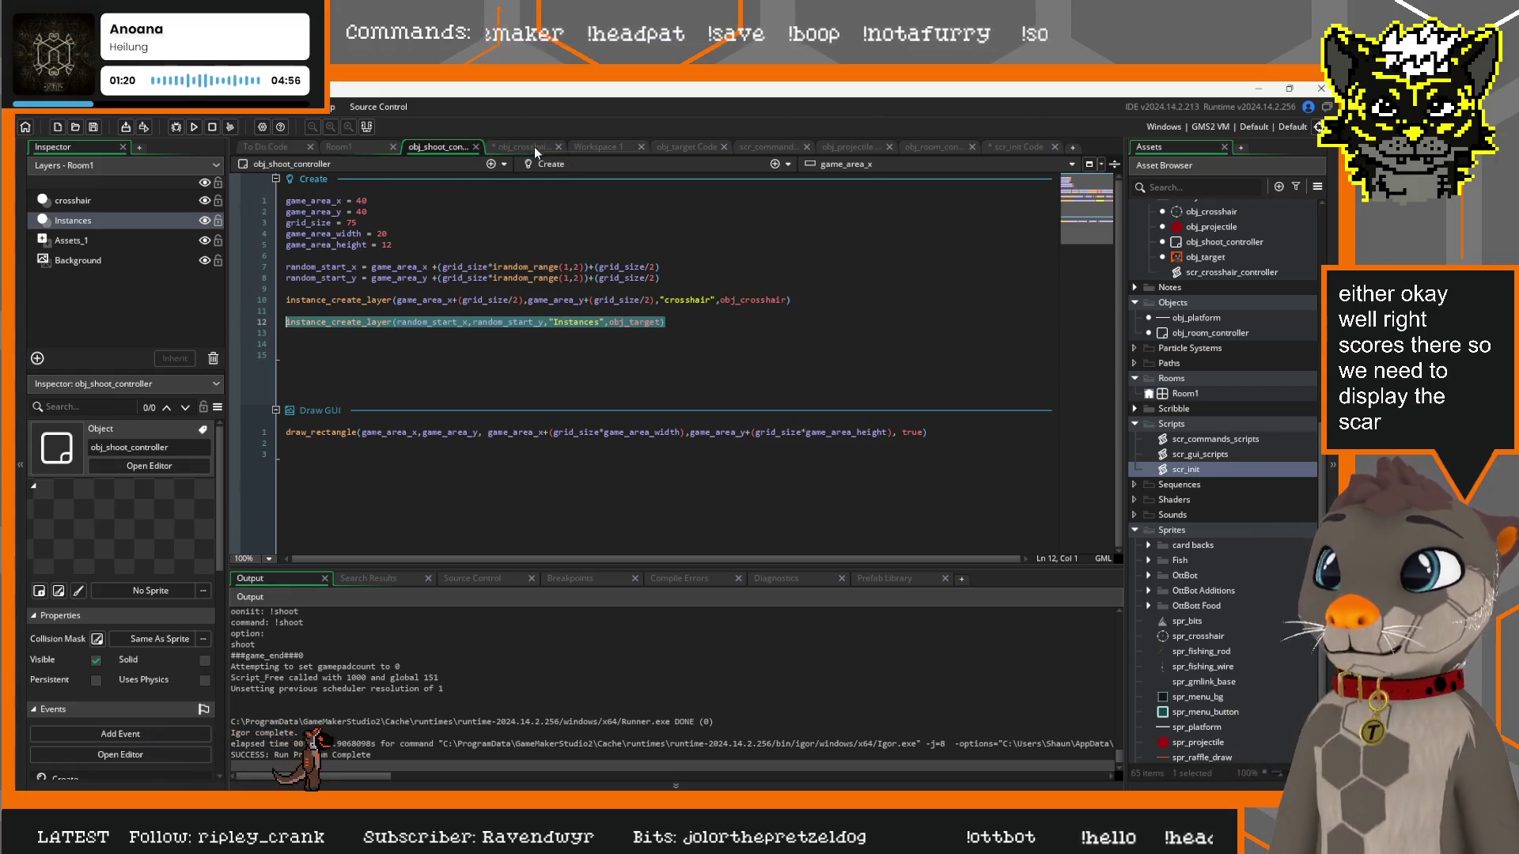
{"action": "left_click", "coordinate": [938, 147]}
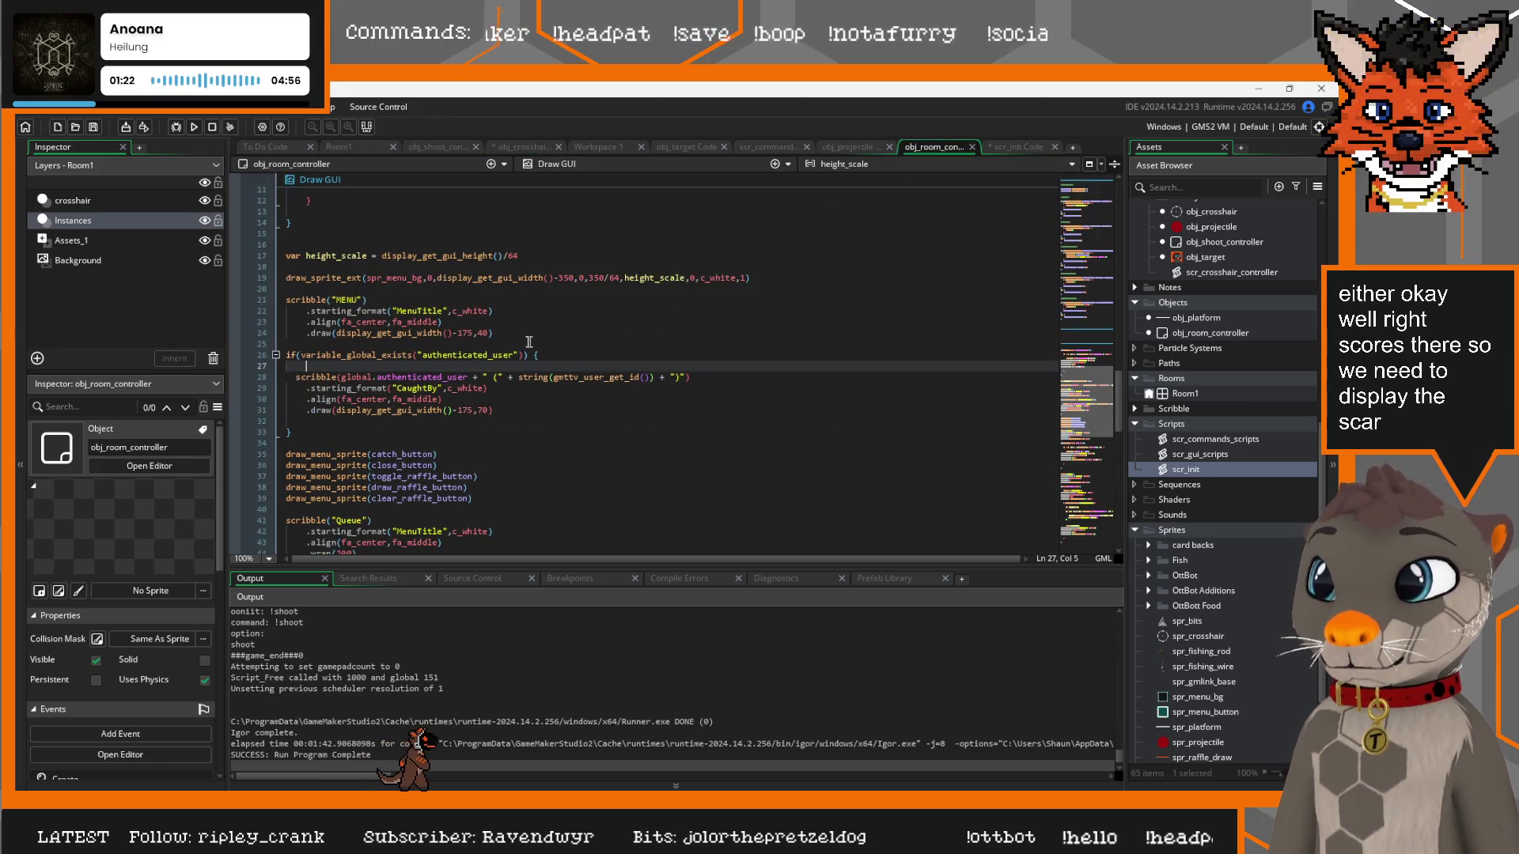
{"action": "scroll", "coordinate": [388, 432], "scroll_direction": "up", "scroll_amount": 4}
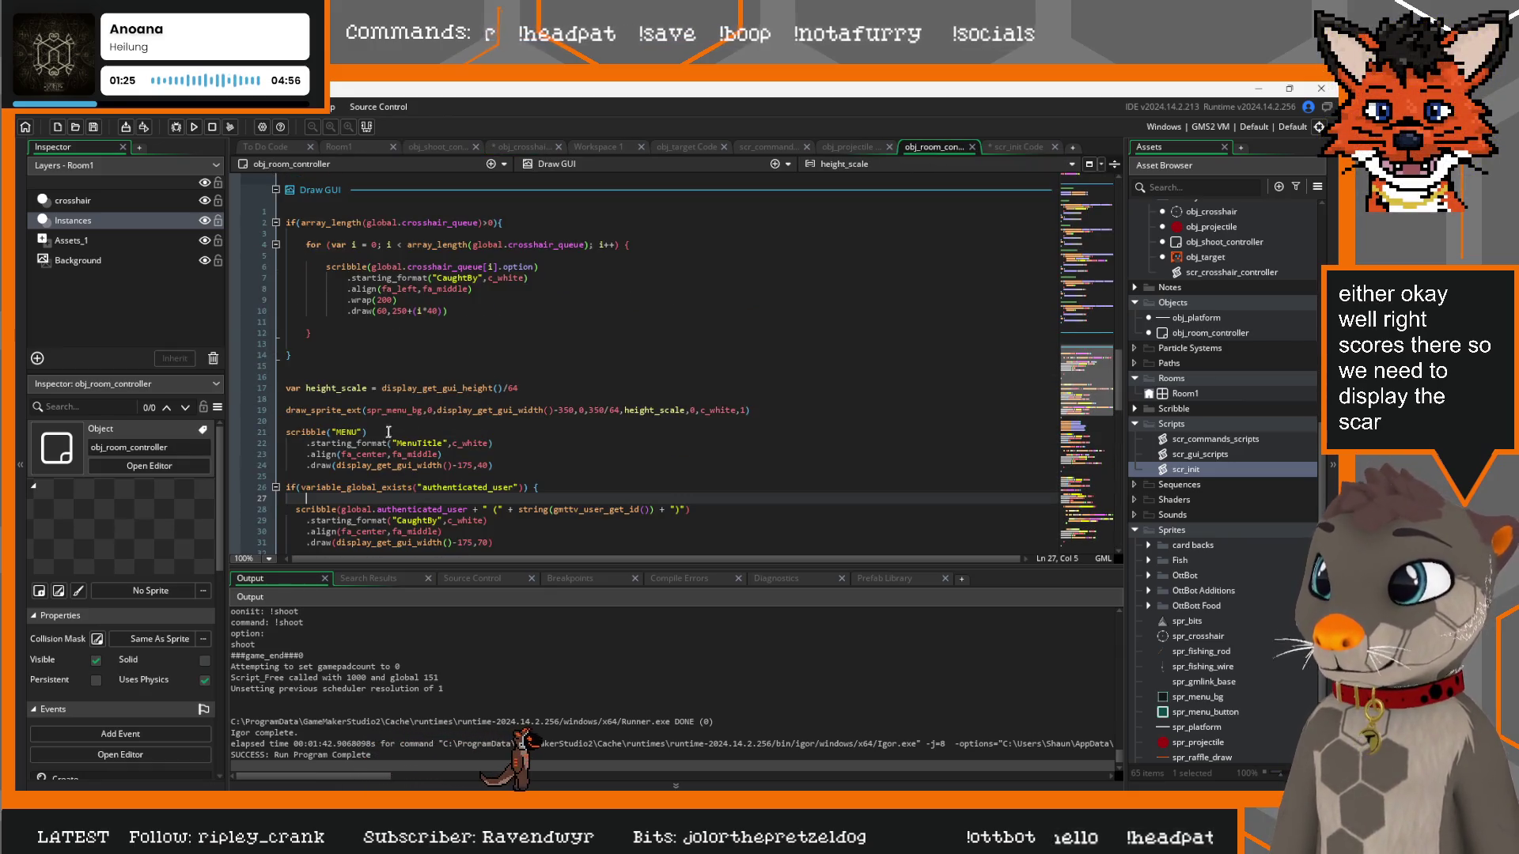
{"action": "left_click", "coordinate": [502, 466]}
{"action": "left_click_drag", "start_coordinate": [235, 440], "coordinate": [236, 431]}
{"action": "key", "text": "ctrl+c"}
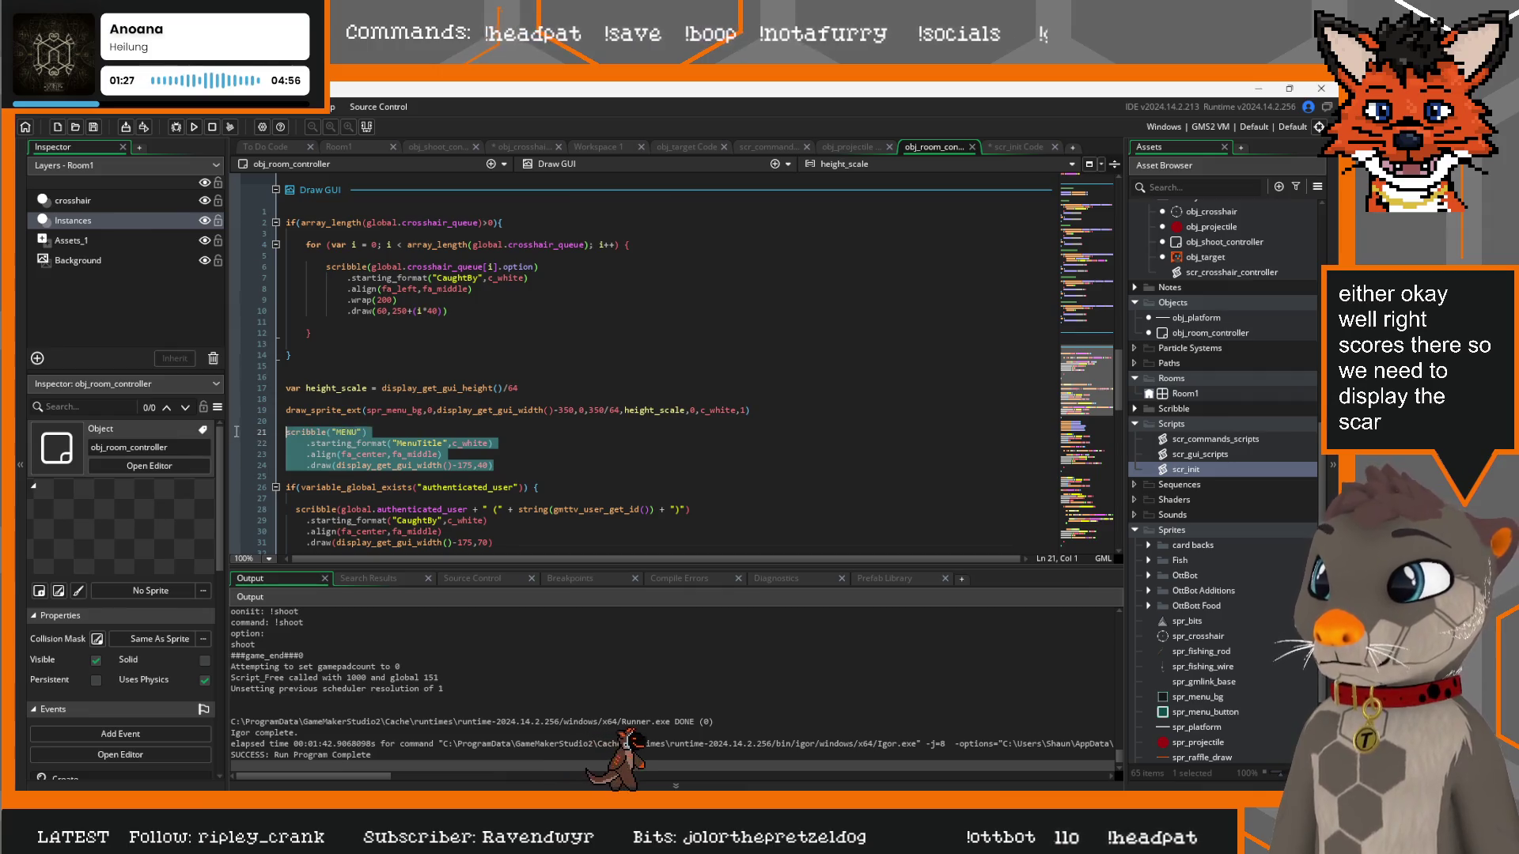
{"action": "left_click", "coordinate": [344, 354]}
{"action": "key", "text": "Return"}
{"action": "key", "text": "Return"}
{"action": "key", "text": "ctrl+v"}
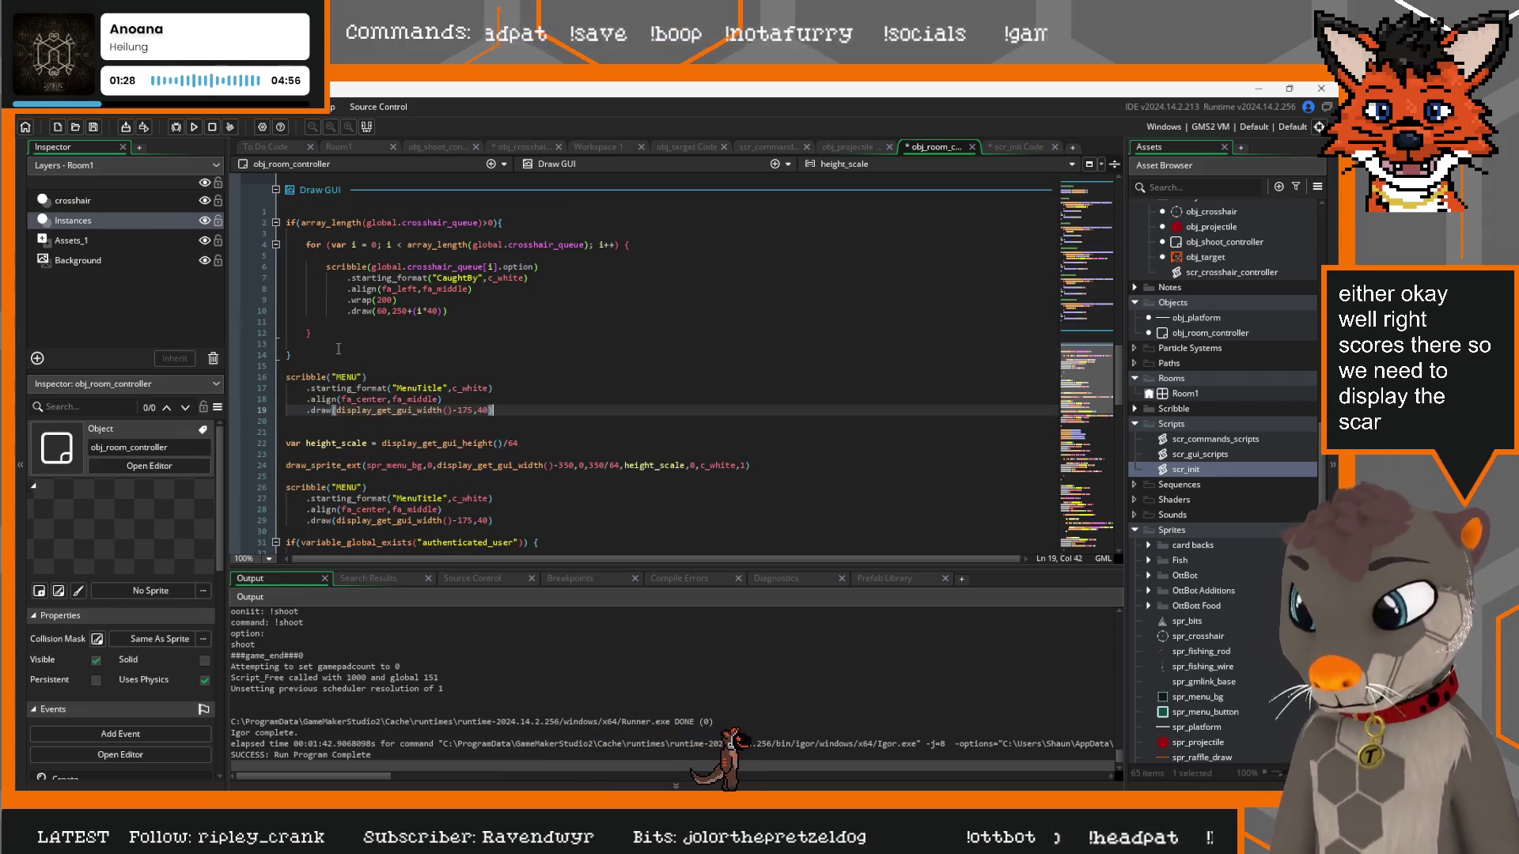
Replace "MENU" in the copied block with string(global.crosshair_score)
{"action": "left_click", "coordinate": [522, 147]}
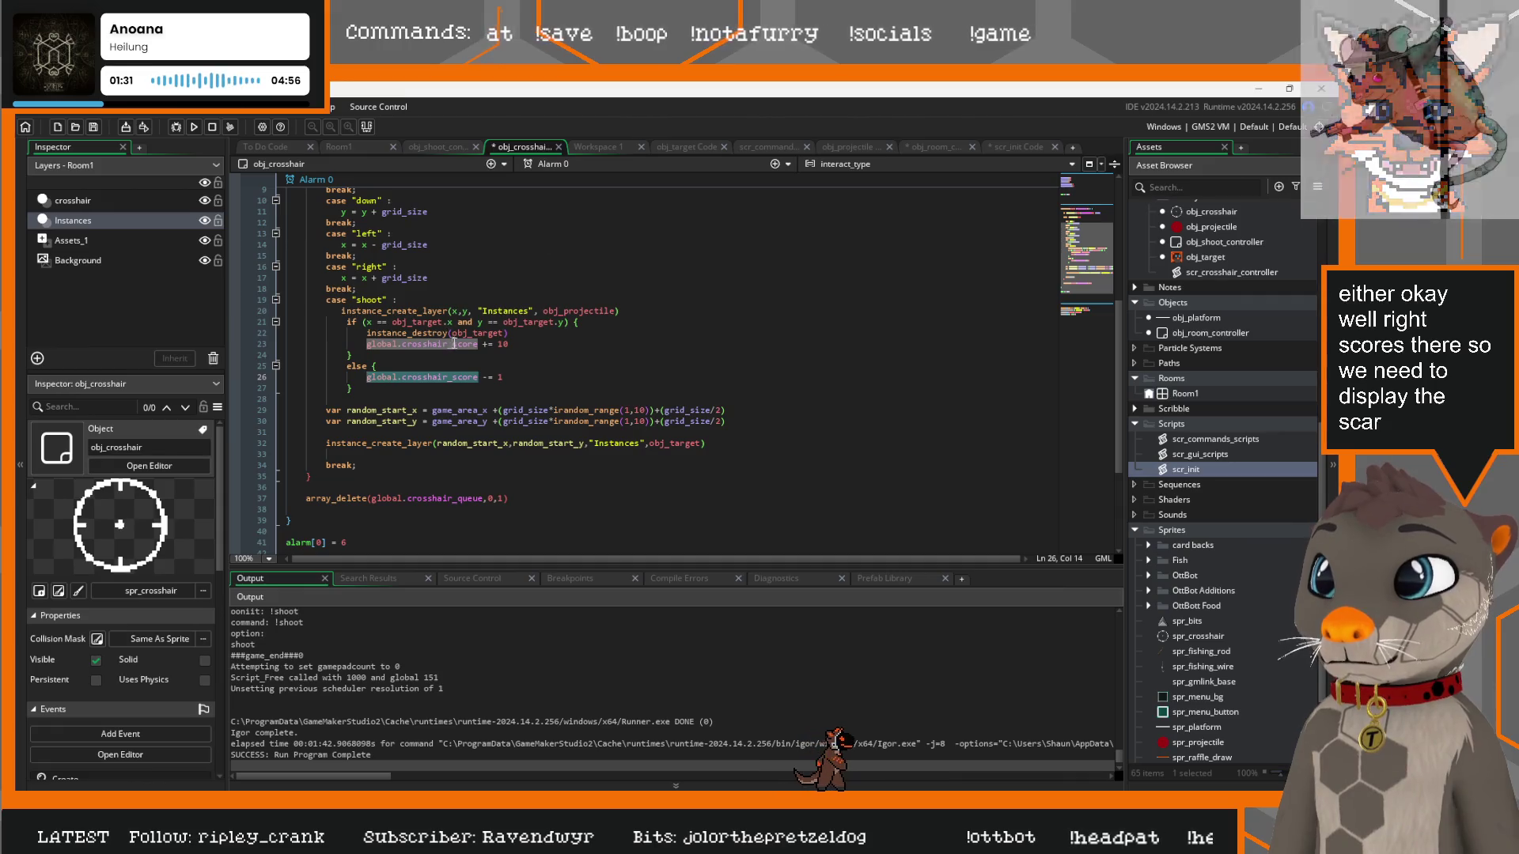
{"action": "left_click", "coordinate": [938, 147]}
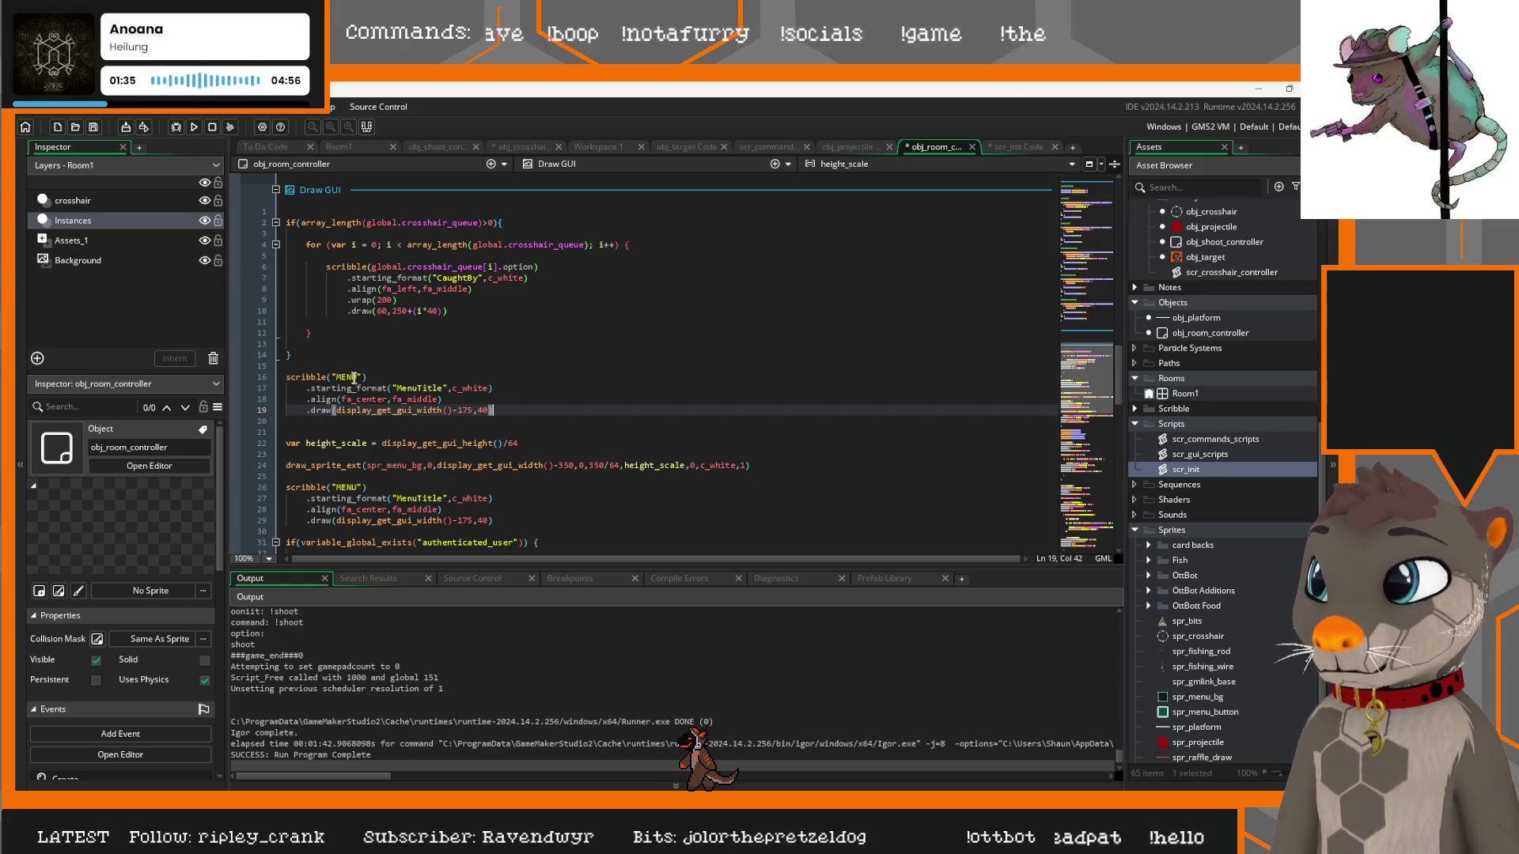
{"action": "double_click", "coordinate": [354, 376]}
{"action": "type", "text": "global.crosshair_score"}
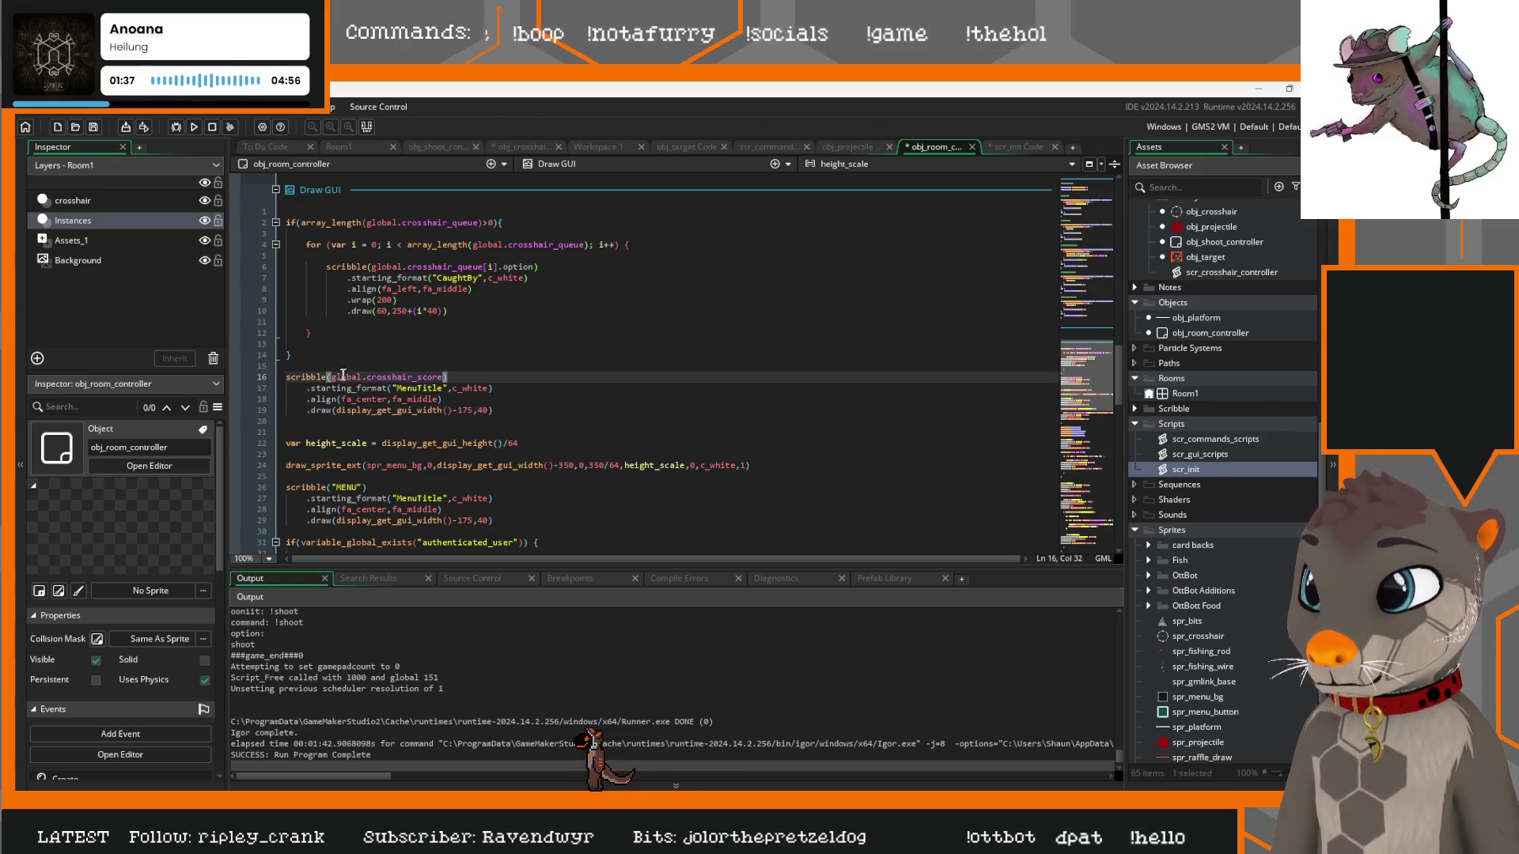
{"action": "type", "text": "string("}
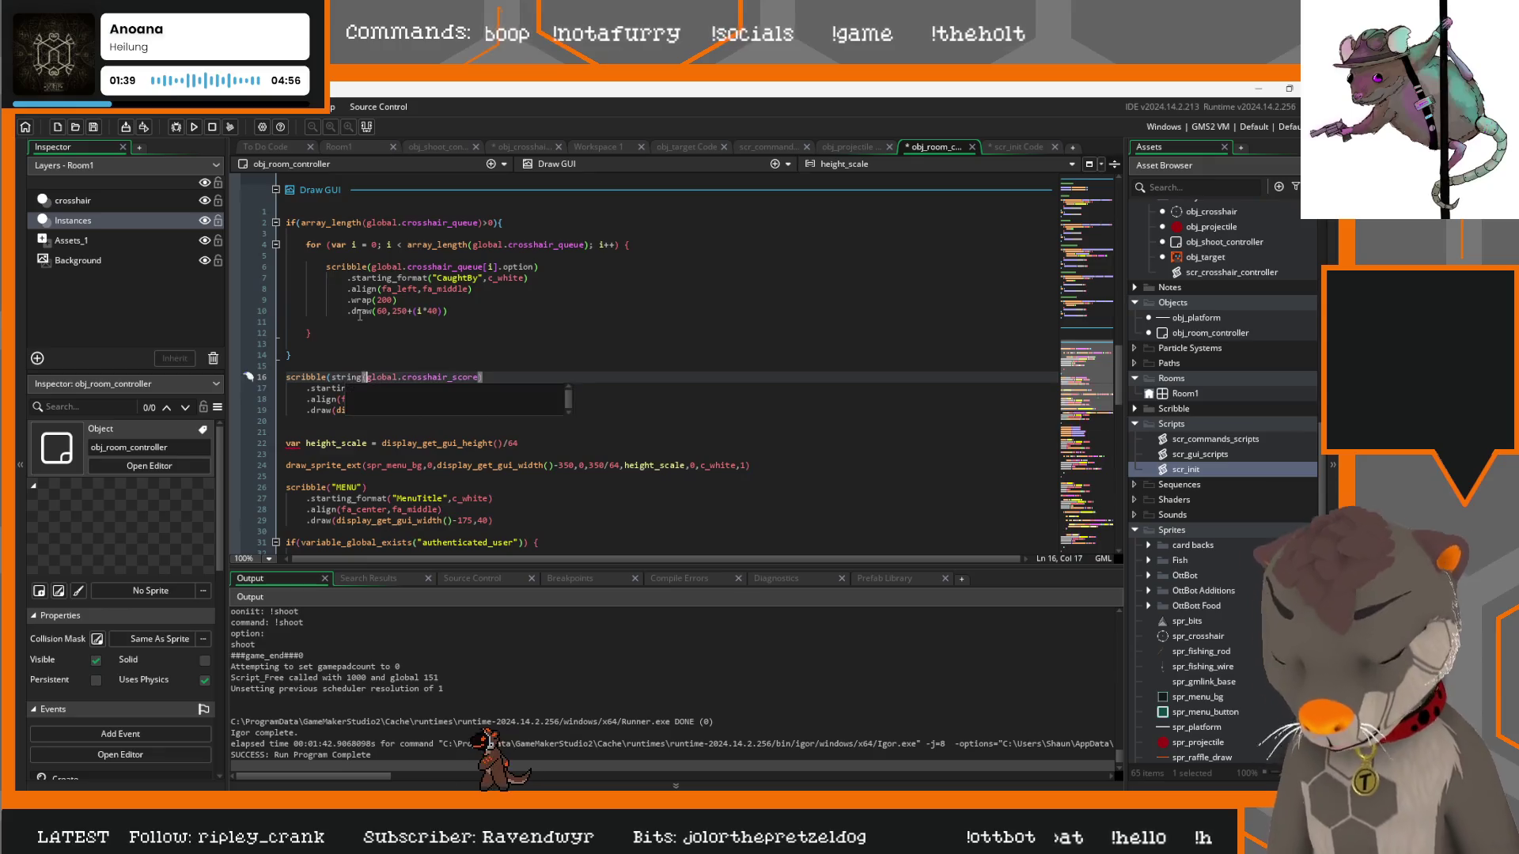
{"action": "key", "text": "End"}
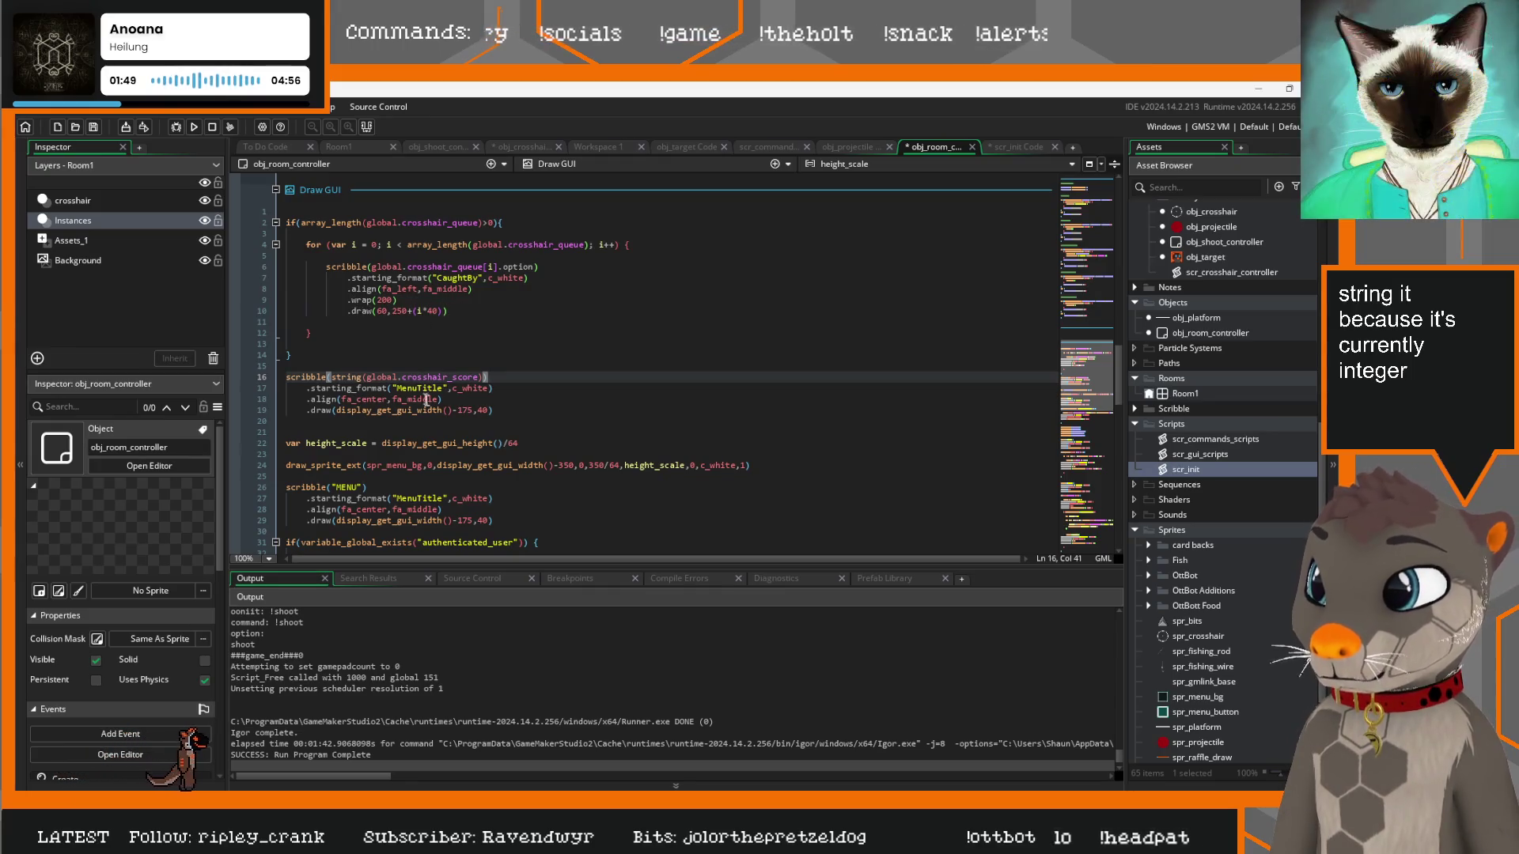
Draw the score text at 200, 40 and run the game
{"action": "left_click_drag", "start_coordinate": [474, 410], "coordinate": [346, 409]}
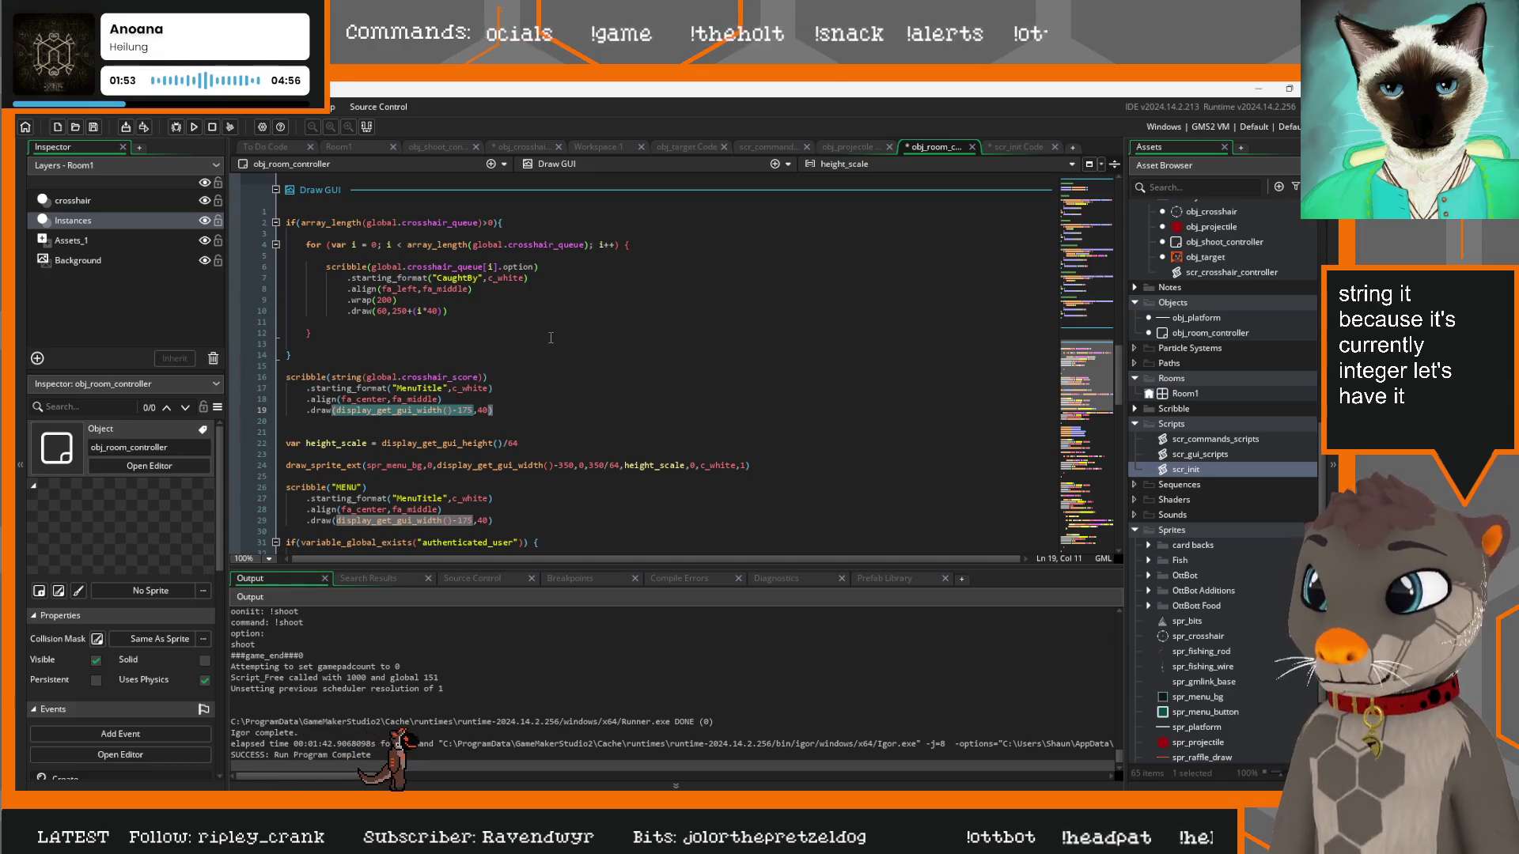
{"action": "type", "text": "200"}
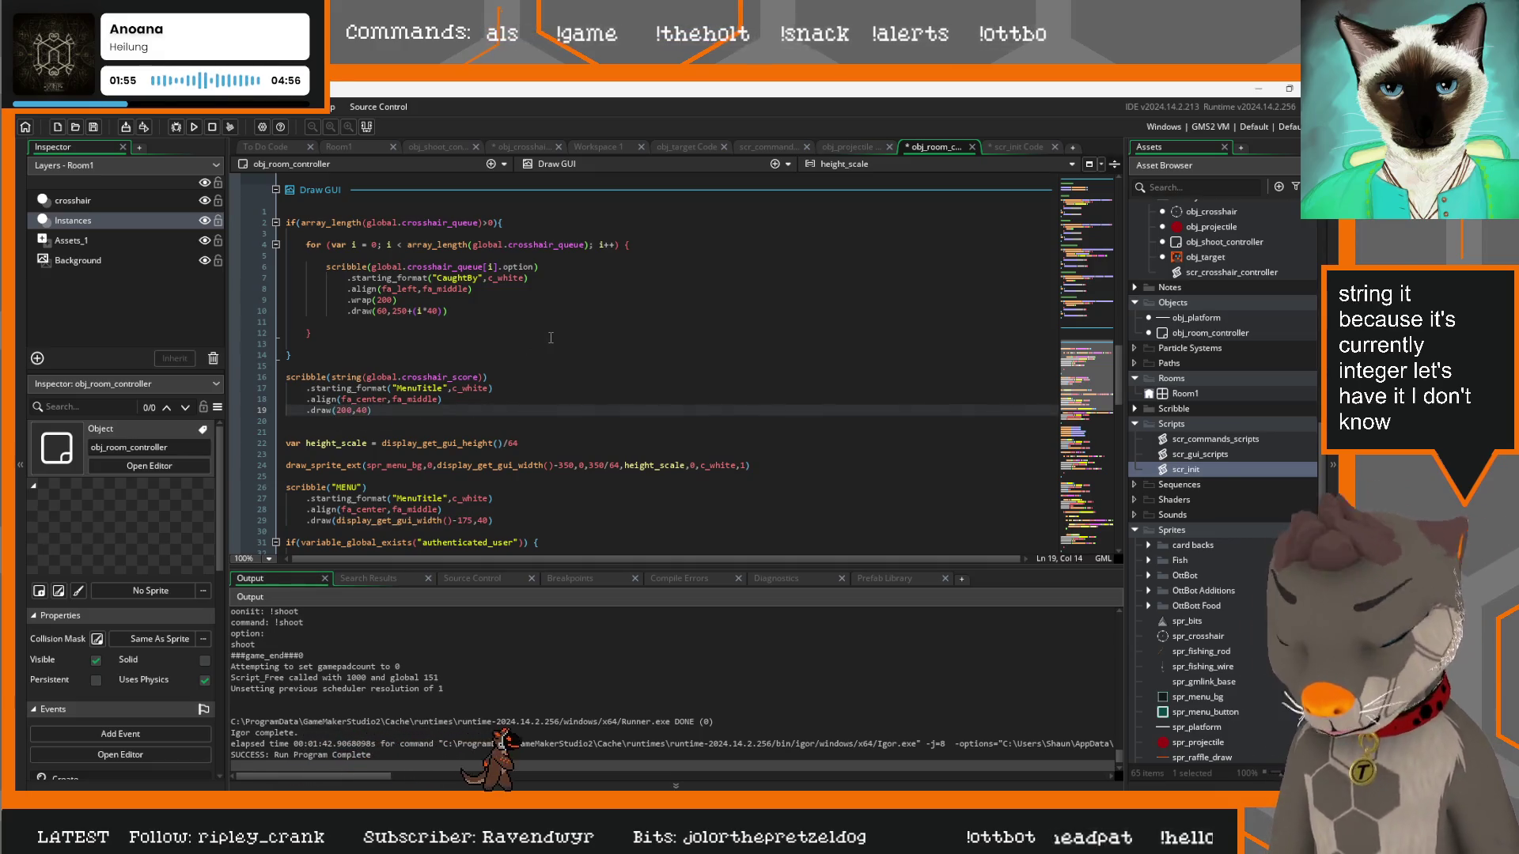
{"action": "key", "text": "Right"}
{"action": "key", "text": "Right"}
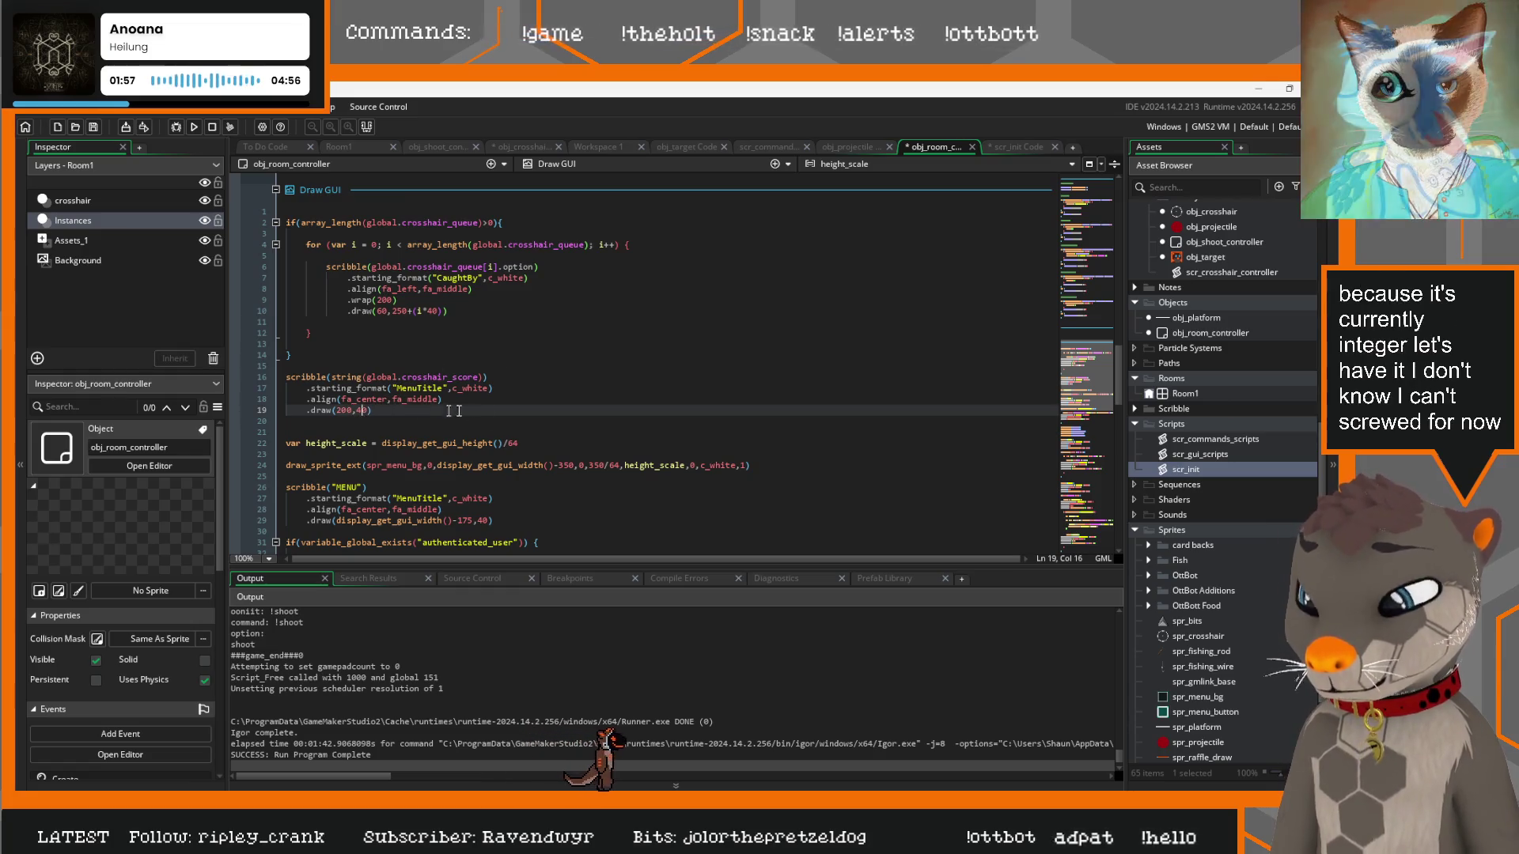
{"action": "key", "text": "F5"}
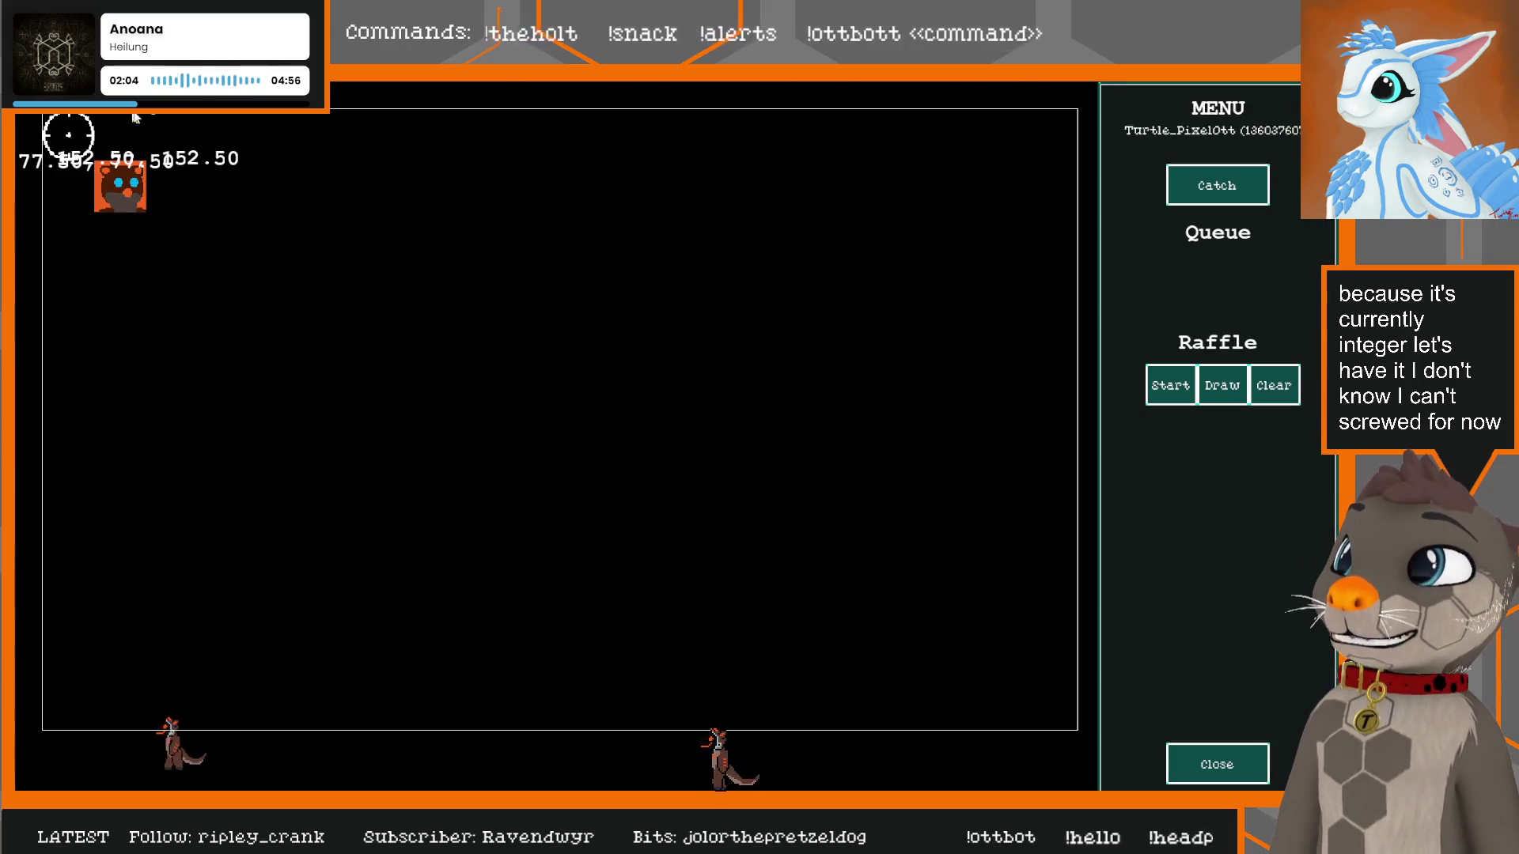
Move the score text to 200, 80, rerun, and confirm catching a target scores 10
{"action": "left_click", "coordinate": [1202, 762]}
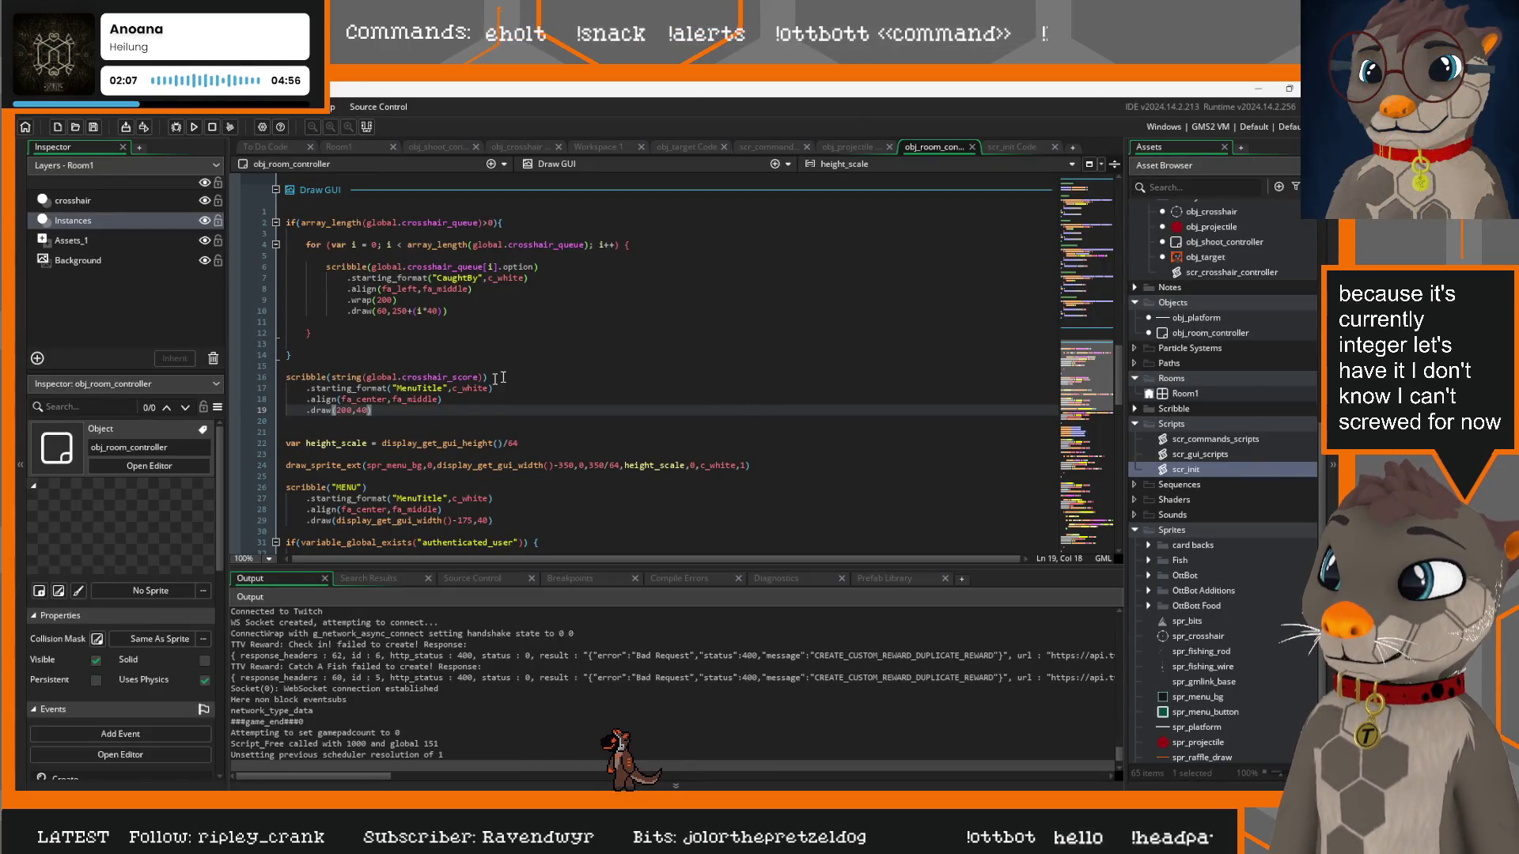
{"action": "left_click", "coordinate": [362, 411]}
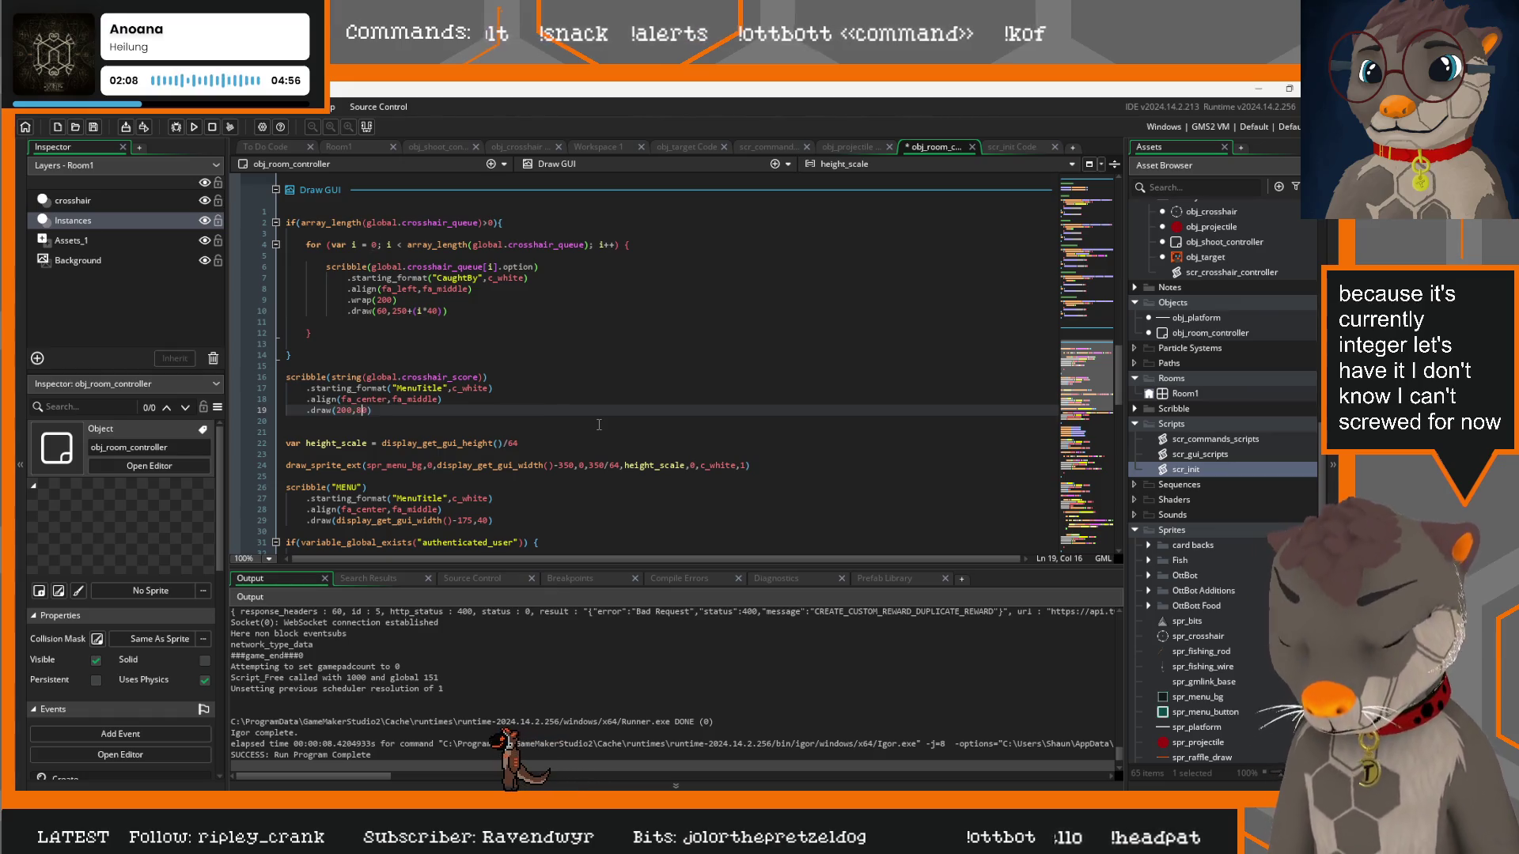
{"action": "key", "text": "F5"}
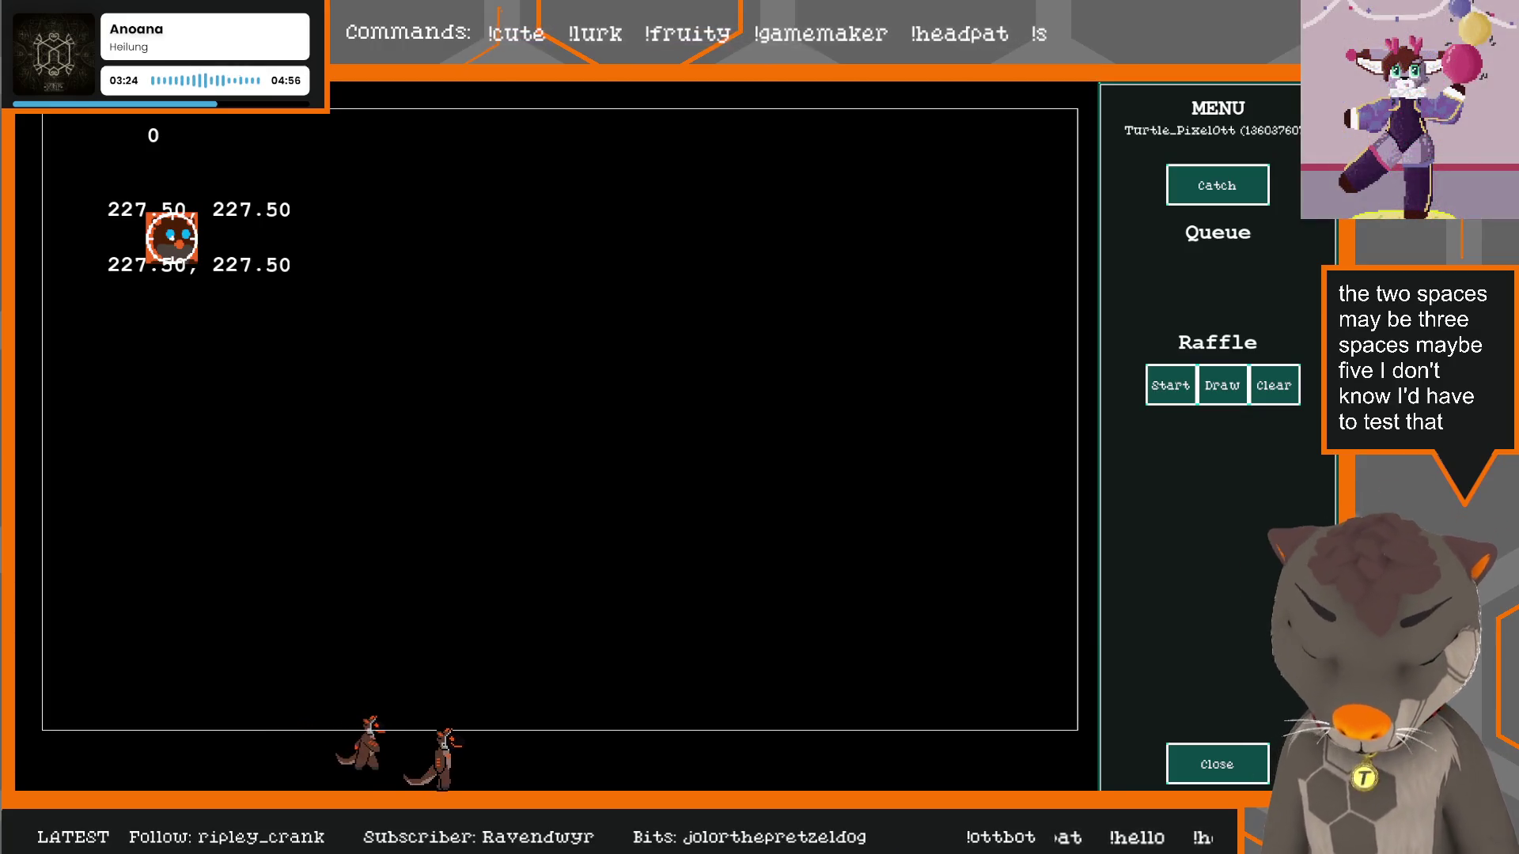
{"action": "left_click", "coordinate": [172, 237]}
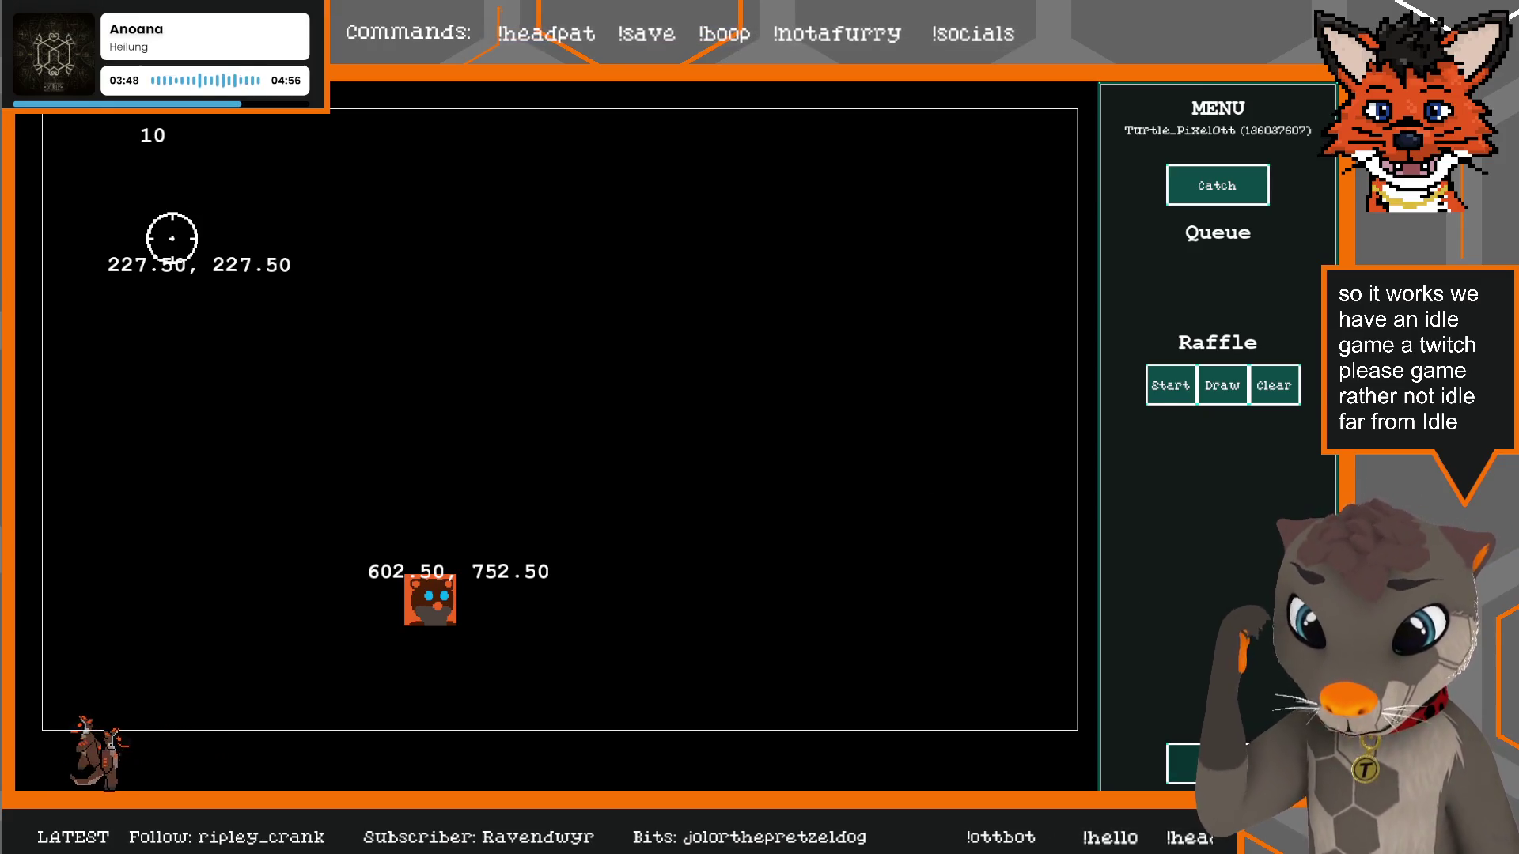
{"action": "left_click", "coordinate": [1199, 764]}
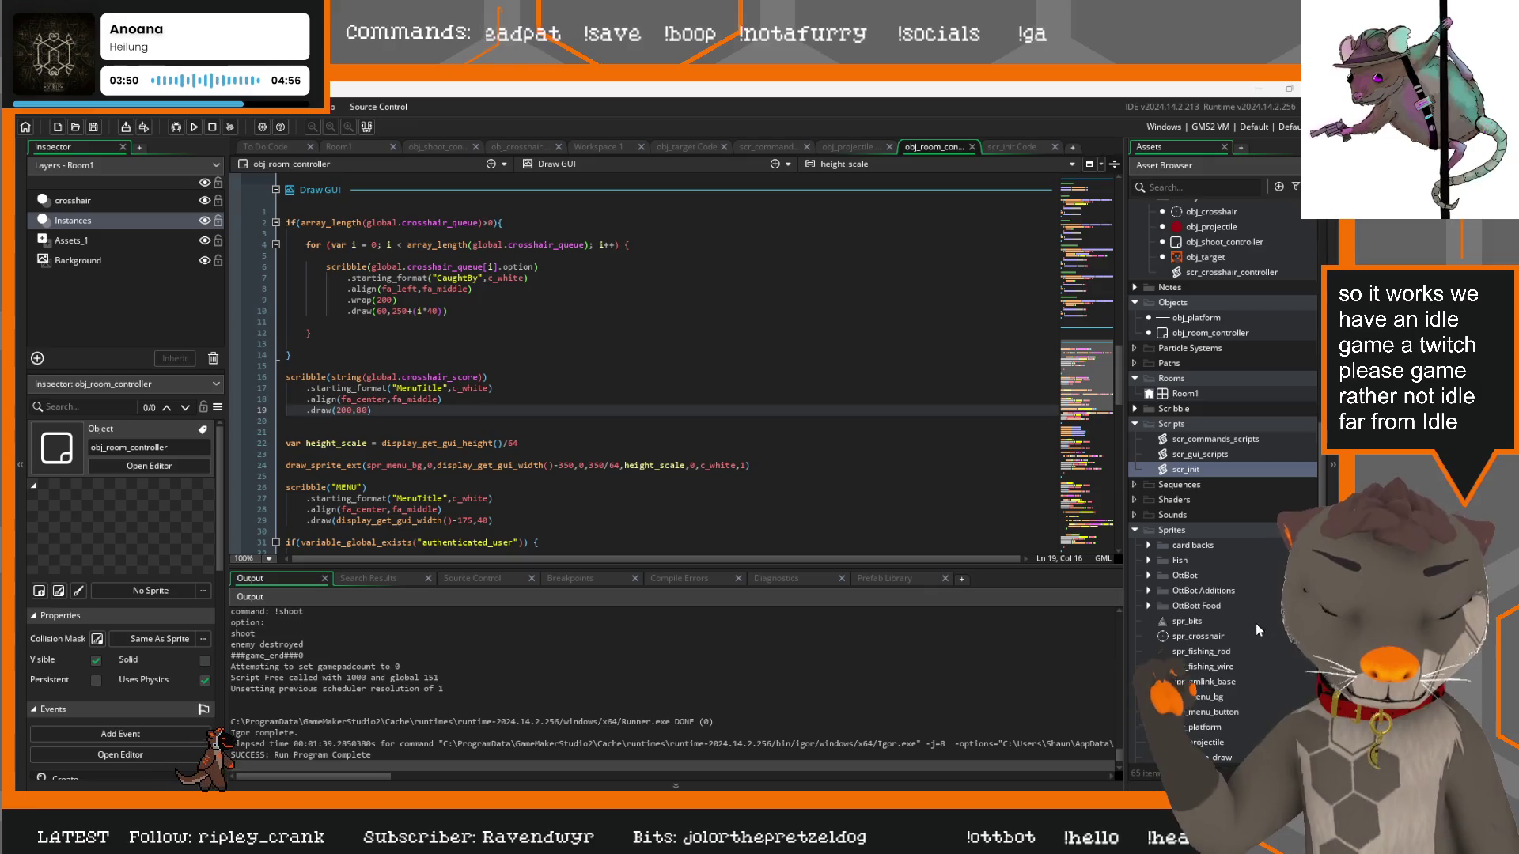
{"action": "scroll", "coordinate": [1256, 623], "scroll_direction": "down", "scroll_amount": 3}
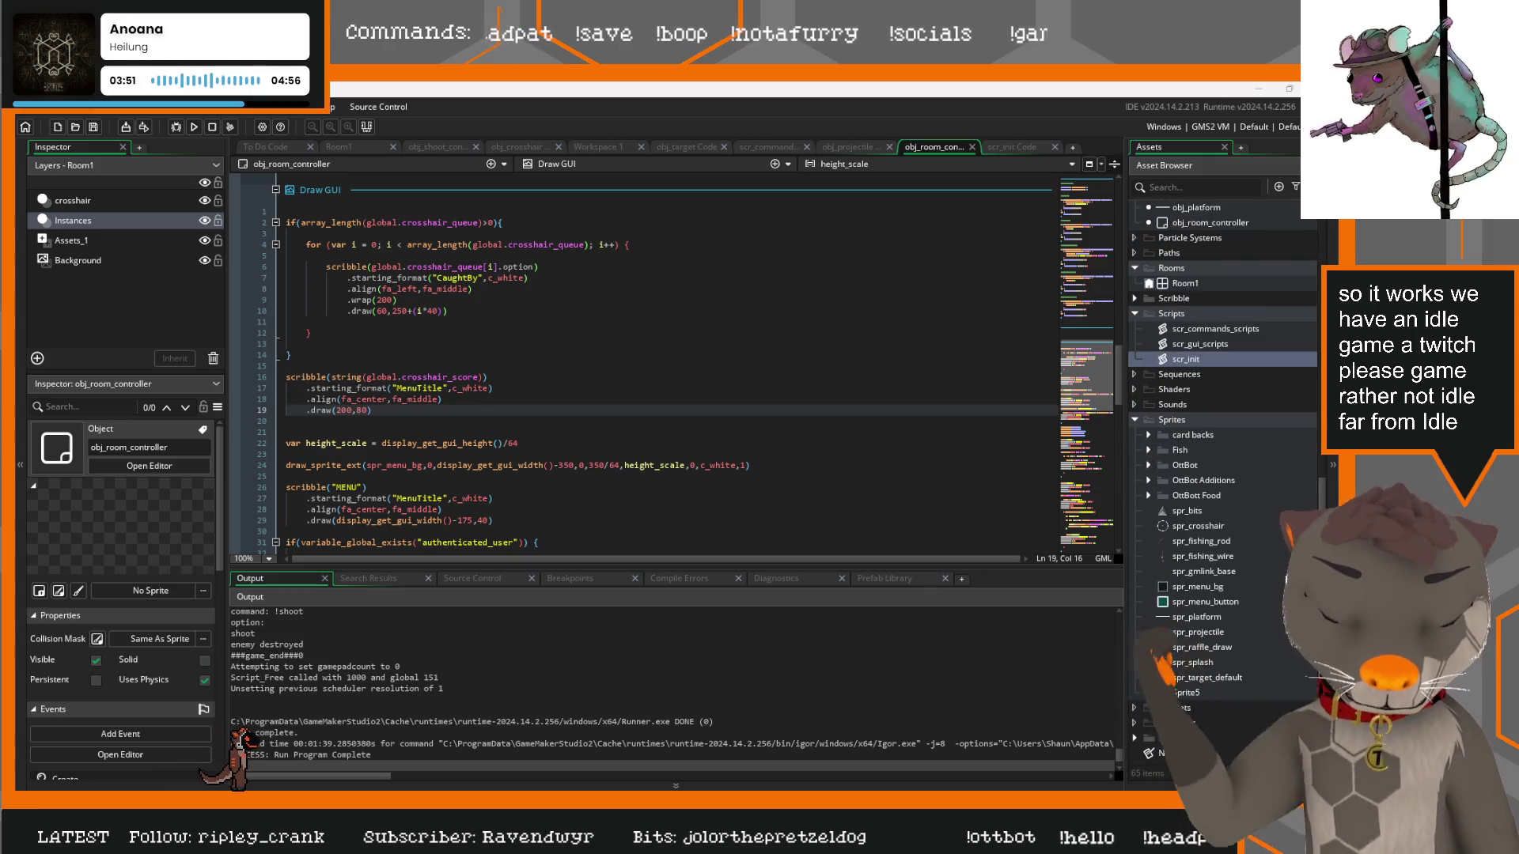
{"action": "double_click", "coordinate": [1199, 632]}
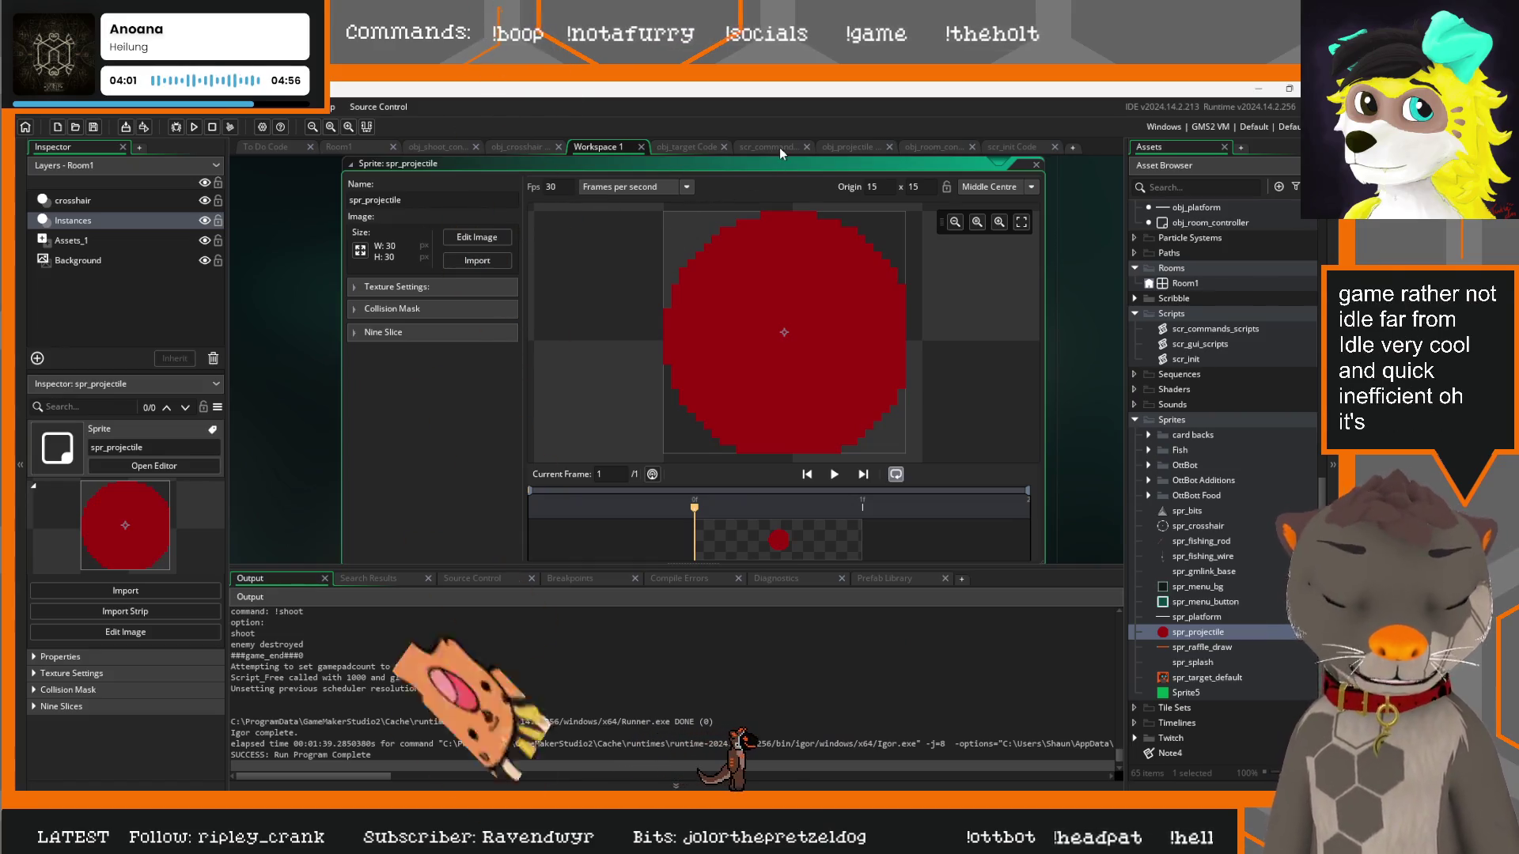
Scale the spr_projectile image from 30×30 to 50×50 pixels
{"action": "mouse_move", "coordinate": [873, 170]}
{"action": "left_mouse_down"}
{"action": "mouse_move", "coordinate": [876, 221]}
{"action": "mouse_move", "coordinate": [855, 234]}
{"action": "left_mouse_up"}
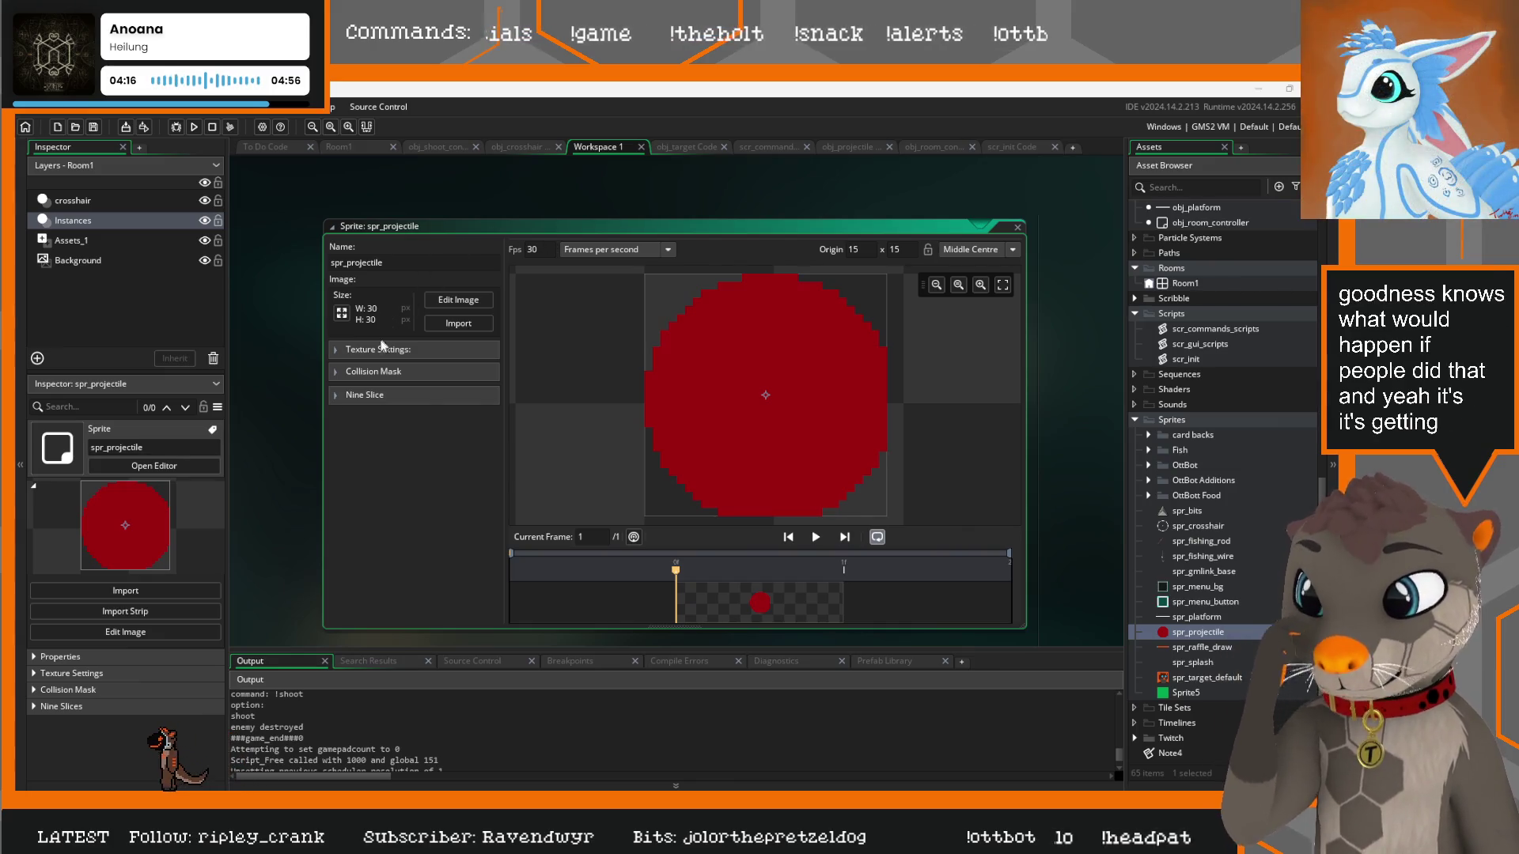
{"action": "left_click", "coordinate": [343, 314]}
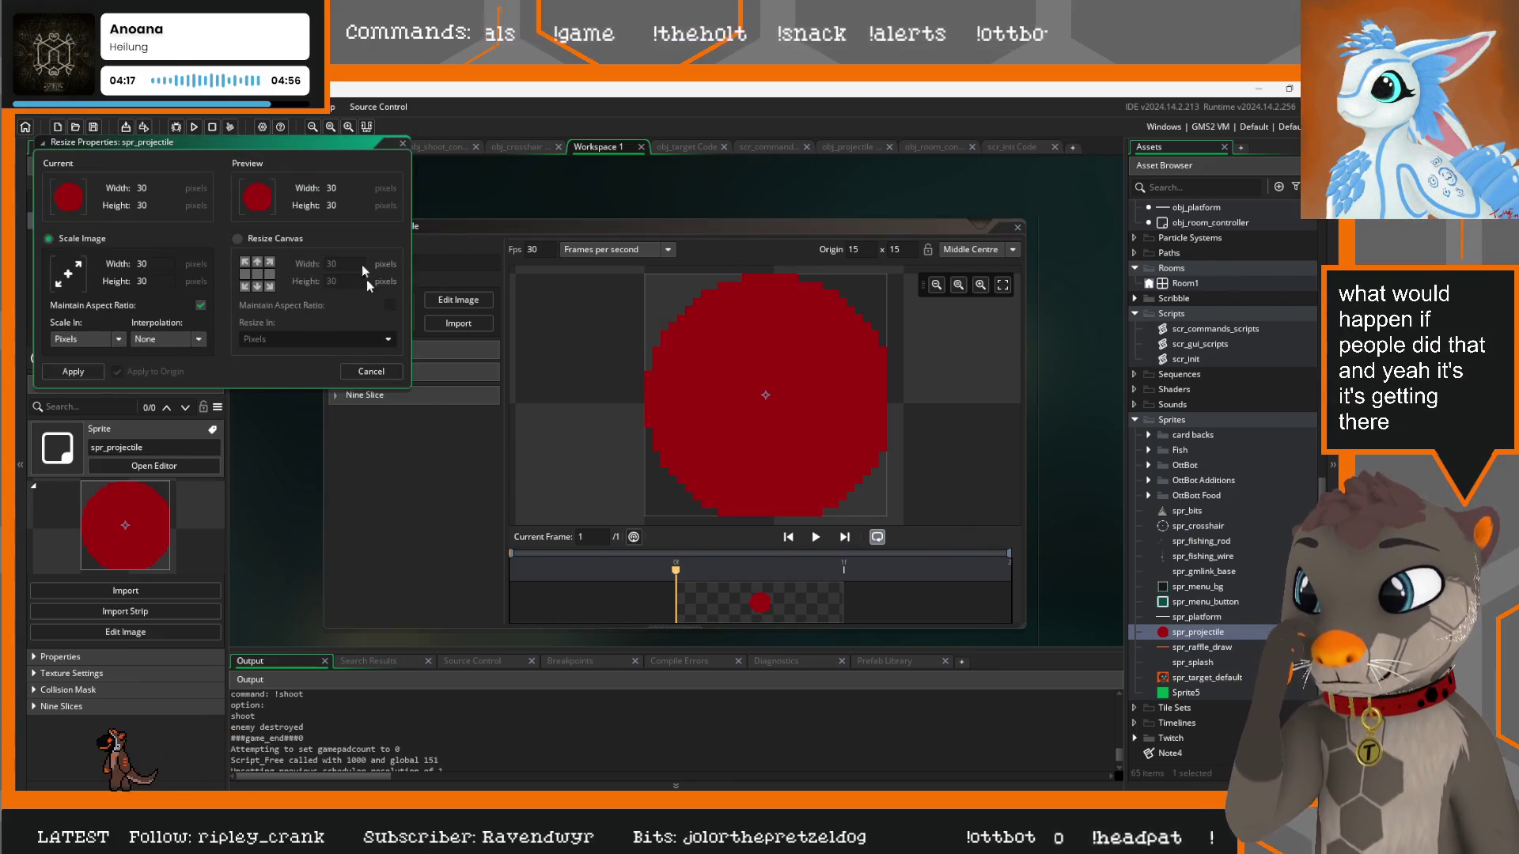
{"action": "double_click", "coordinate": [140, 264]}
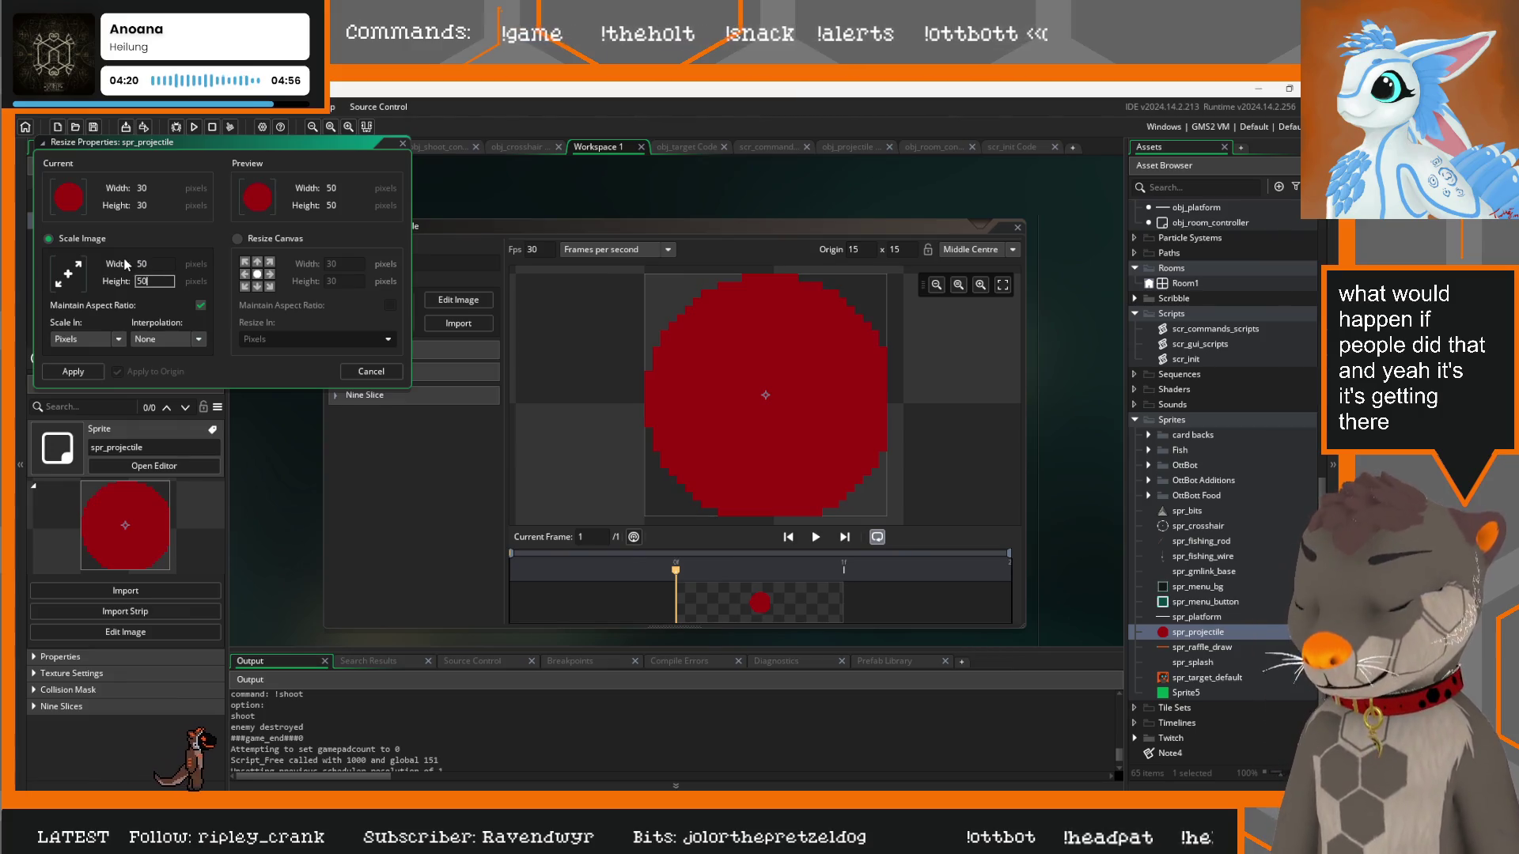
{"action": "left_click", "coordinate": [44, 373]}
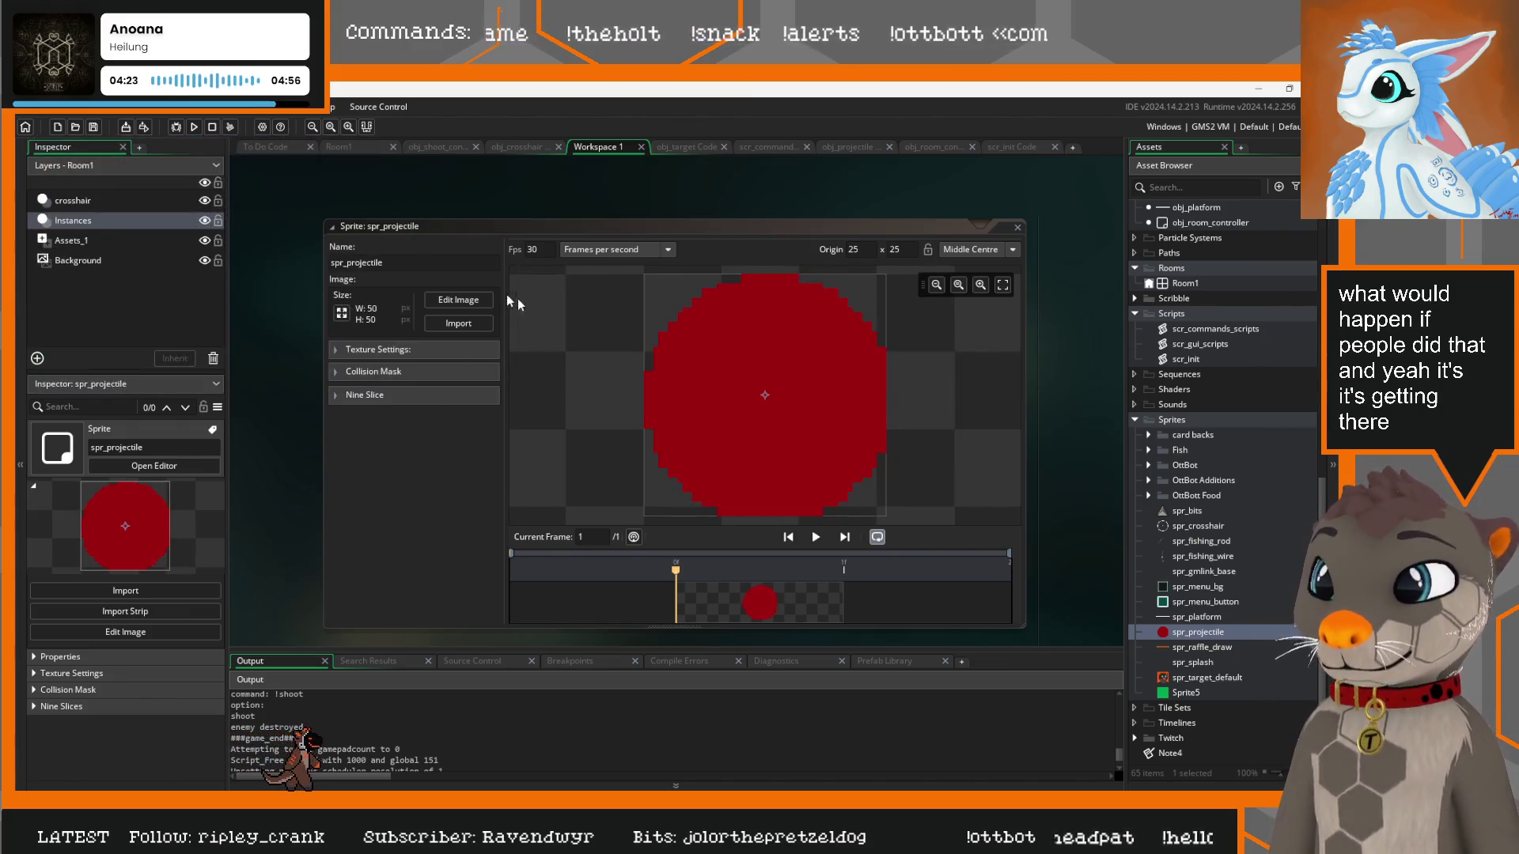
{"action": "left_click", "coordinate": [448, 301]}
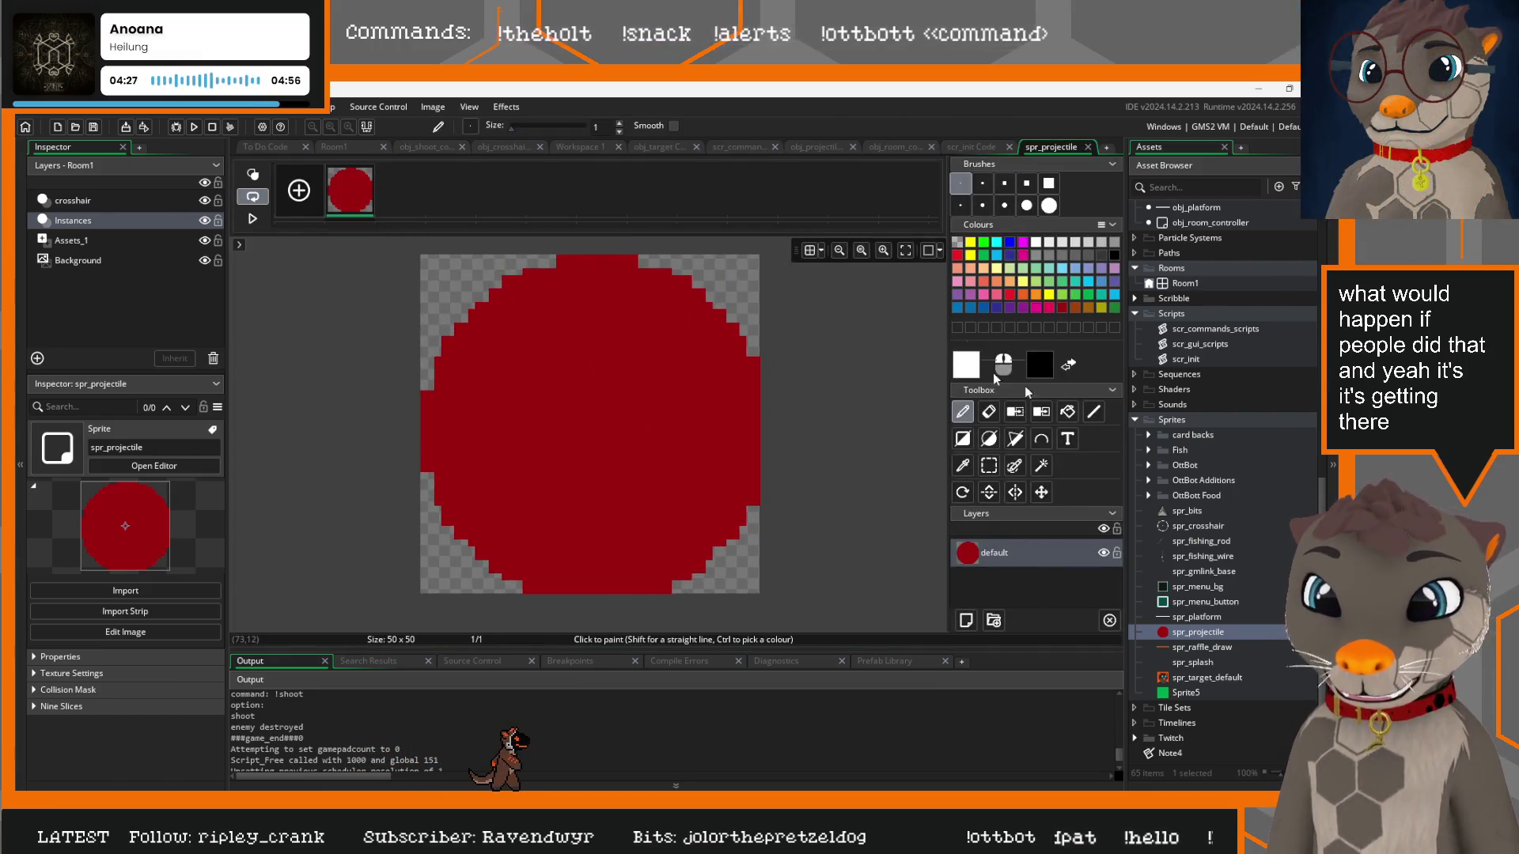
Erase the red circle and set up an orange paint colour with a size 15 brush
{"action": "left_click", "coordinate": [988, 412]}
{"action": "mouse_move", "coordinate": [601, 317]}
{"action": "left_mouse_down"}
{"action": "mouse_move", "coordinate": [485, 372]}
{"action": "mouse_move", "coordinate": [634, 576]}
{"action": "left_mouse_up"}
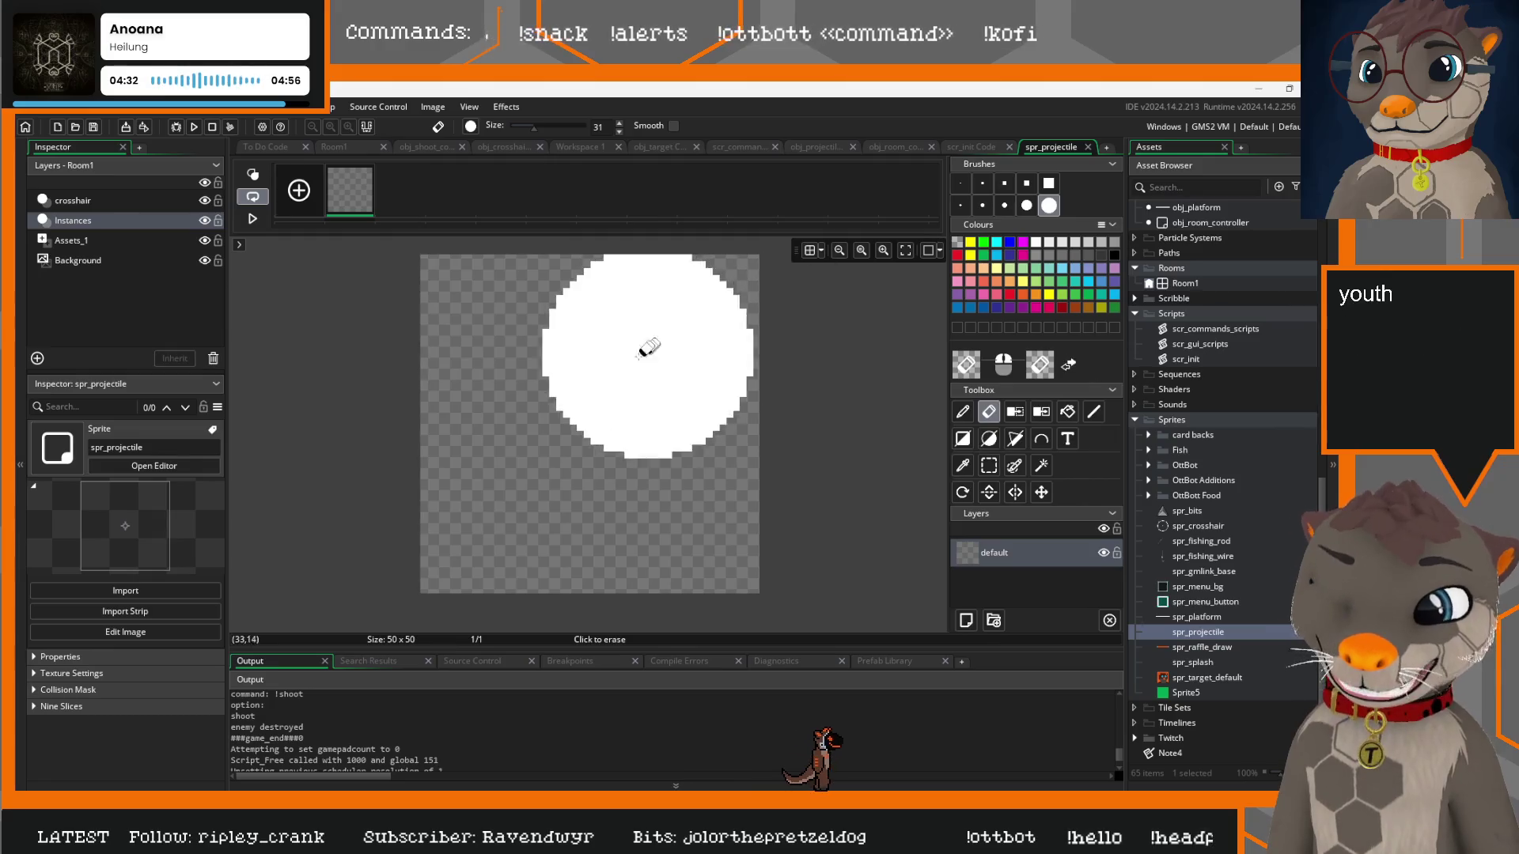
{"action": "left_click", "coordinate": [1027, 209]}
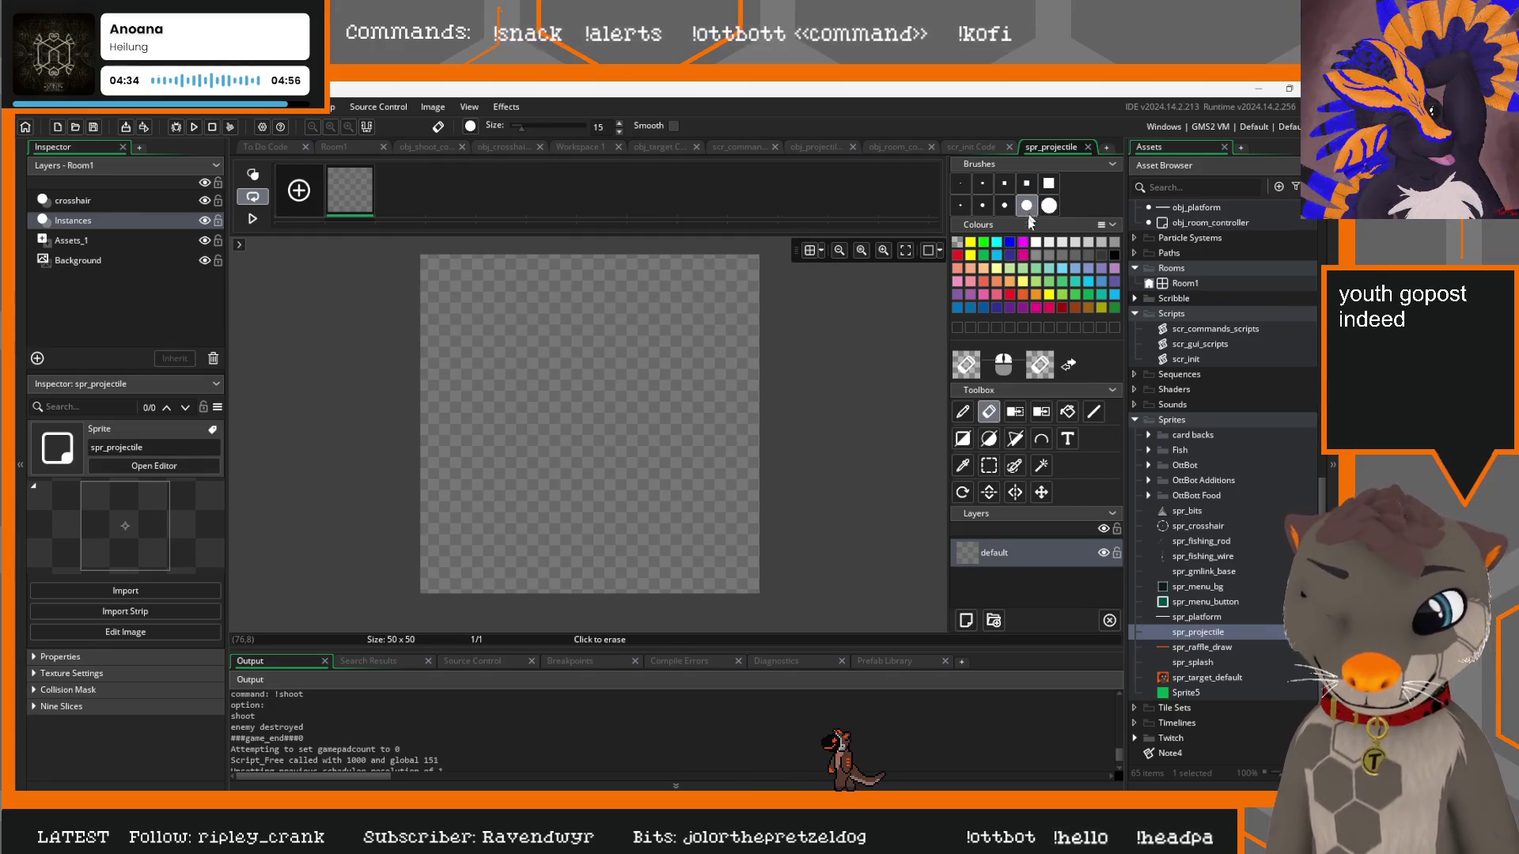
{"action": "left_click", "coordinate": [1089, 282]}
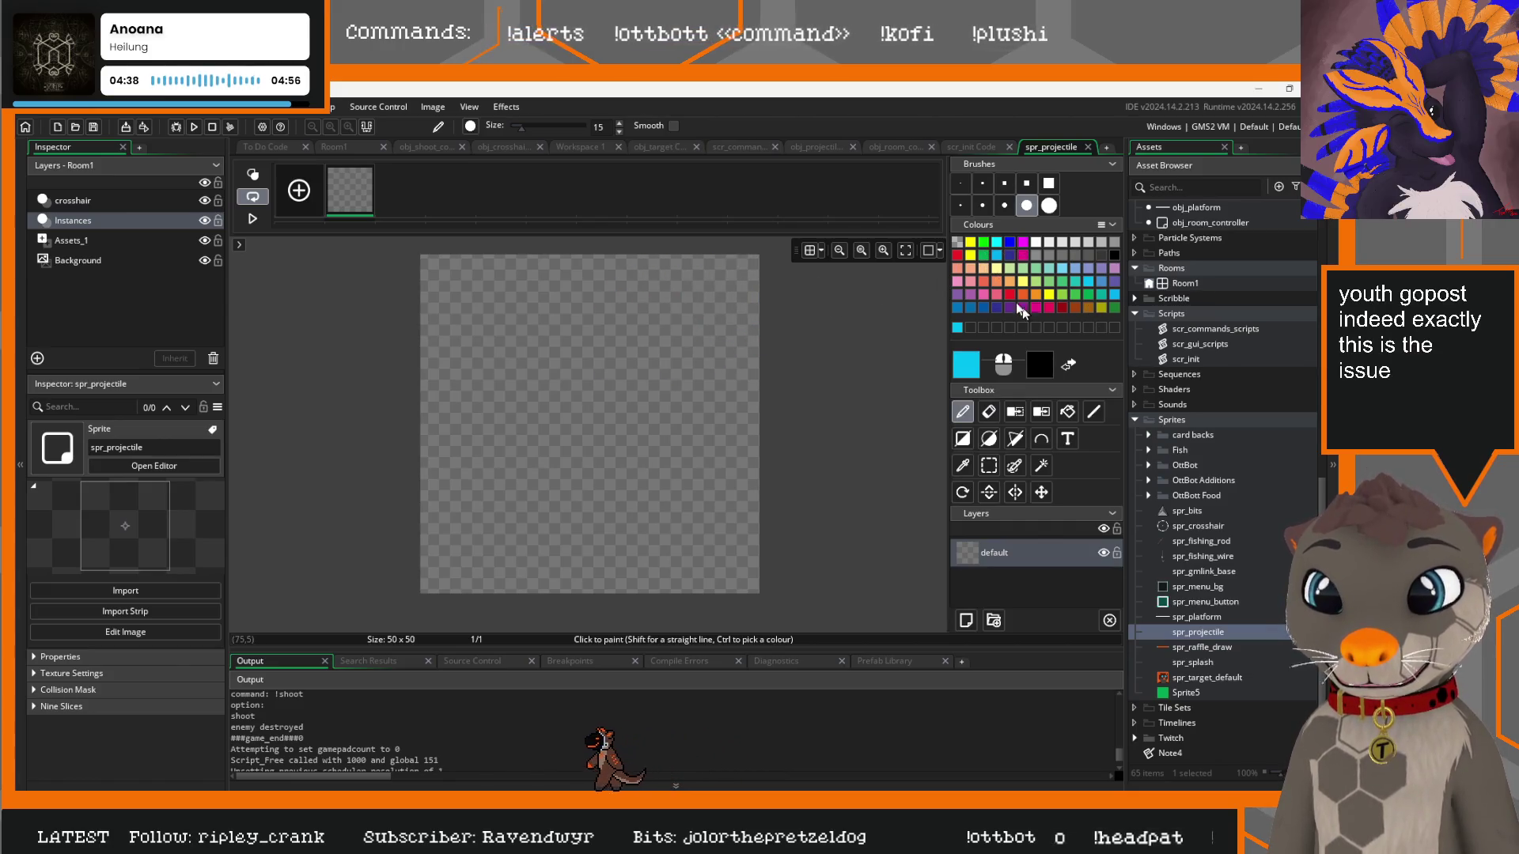
{"action": "left_click", "coordinate": [967, 363]}
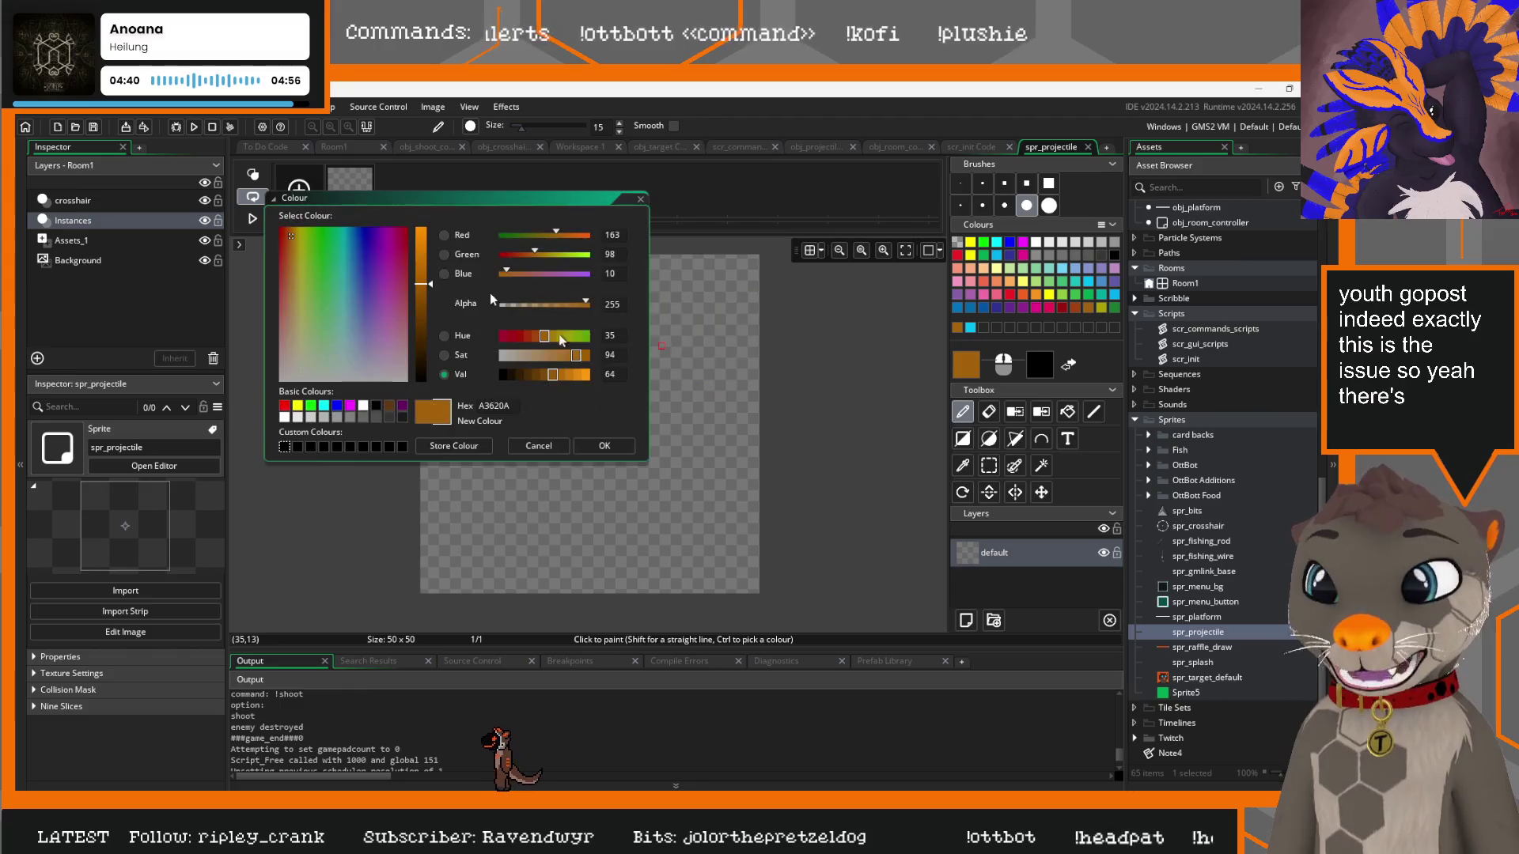
{"action": "left_click", "coordinate": [587, 234]}
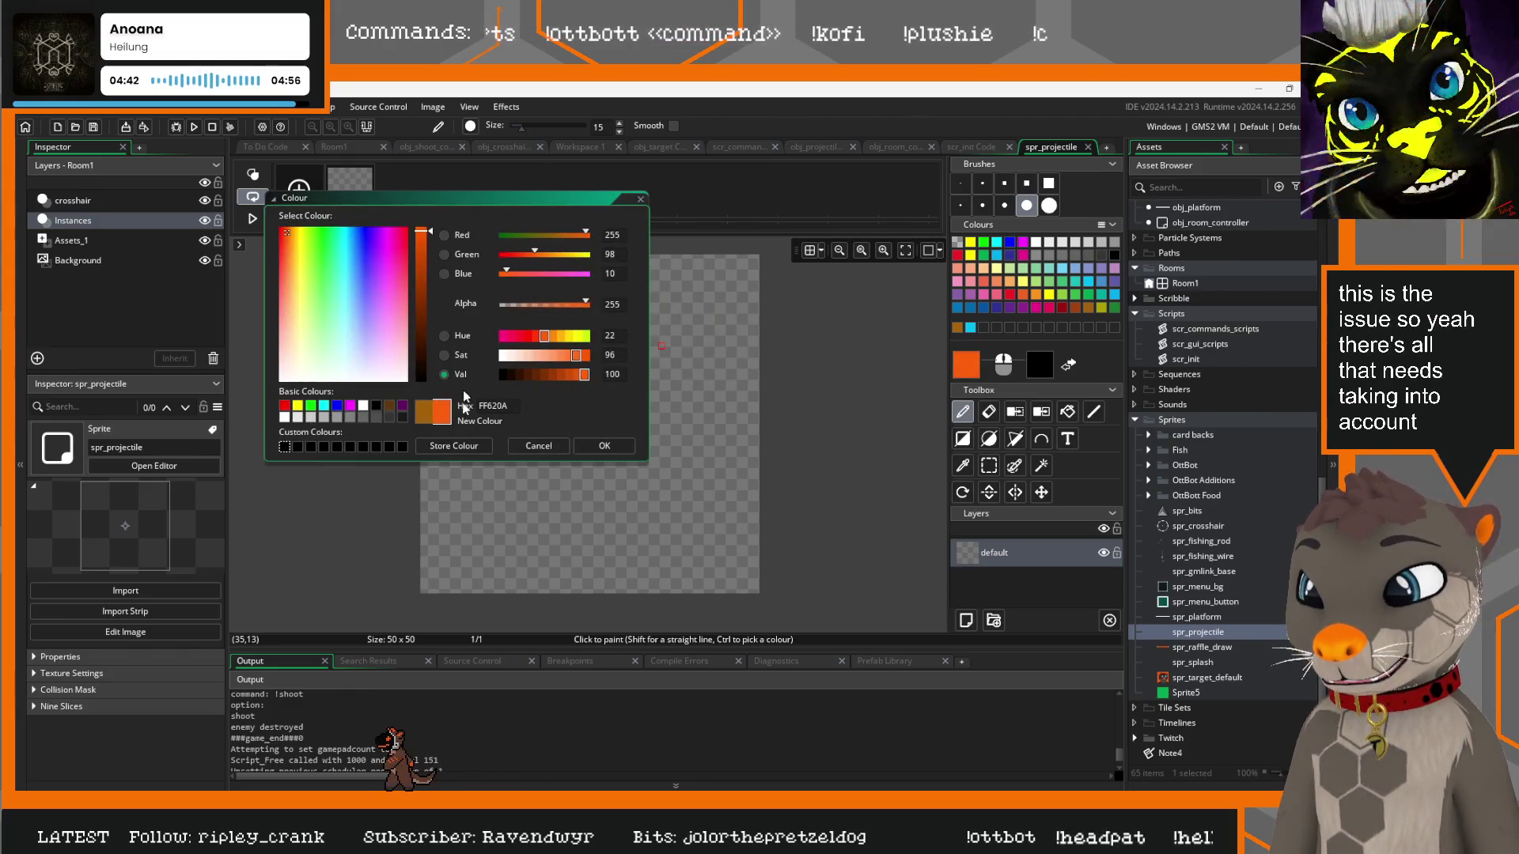
{"action": "left_click", "coordinate": [603, 445]}
Paint a round orange blob, undoing an earlier attempt
{"action": "left_click", "coordinate": [693, 309]}
{"action": "mouse_move", "coordinate": [690, 326]}
{"action": "left_mouse_down"}
{"action": "mouse_move", "coordinate": [645, 335]}
{"action": "mouse_move", "coordinate": [625, 387]}
{"action": "mouse_move", "coordinate": [666, 321]}
{"action": "left_mouse_up"}
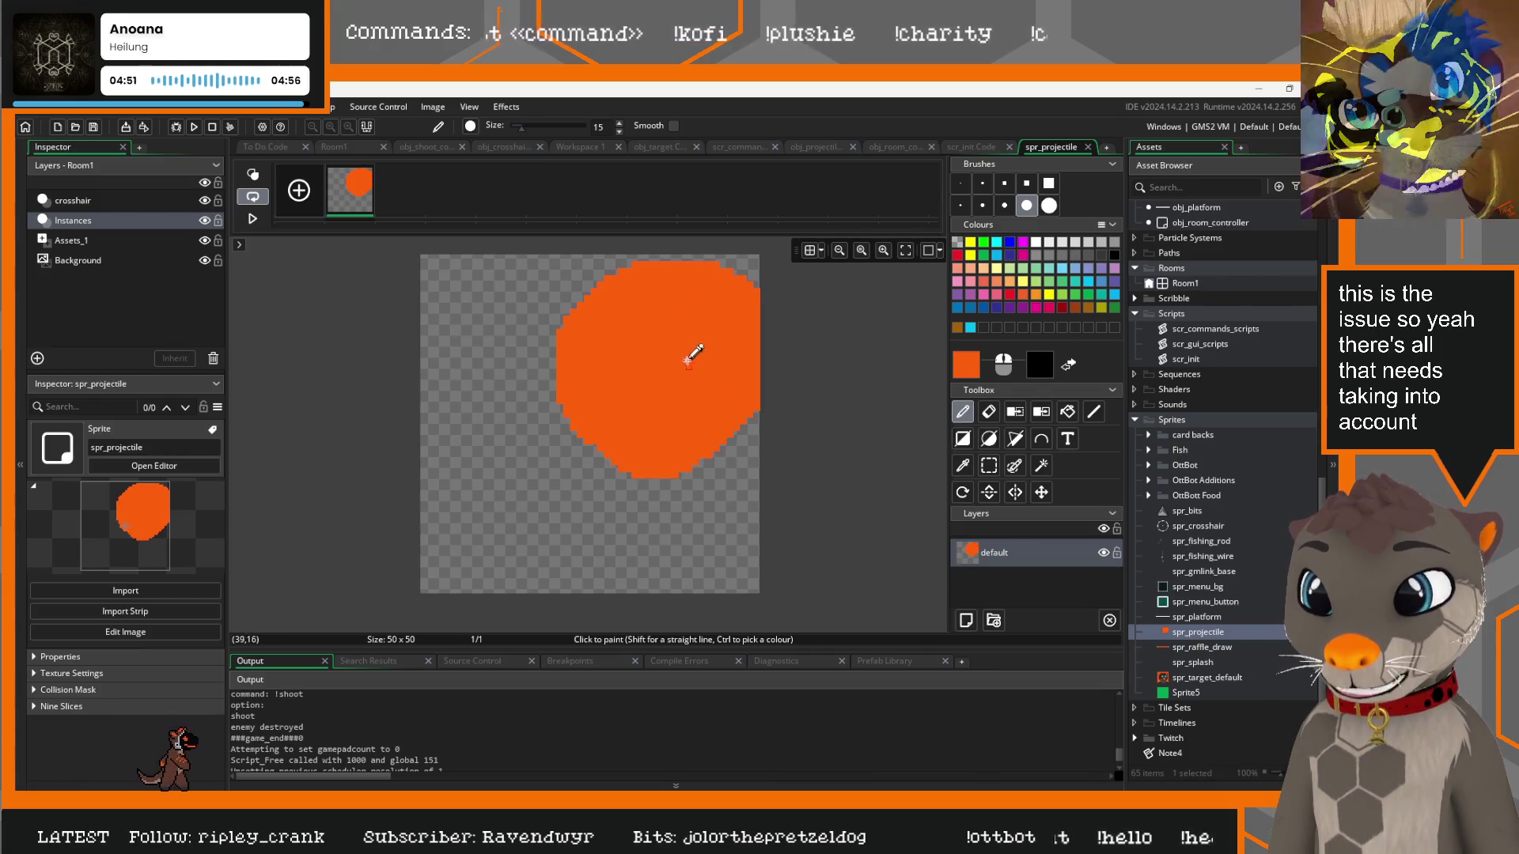
{"action": "left_click", "coordinate": [682, 332]}
{"action": "key", "text": "ctrl+z"}
{"action": "key", "text": "ctrl+z"}
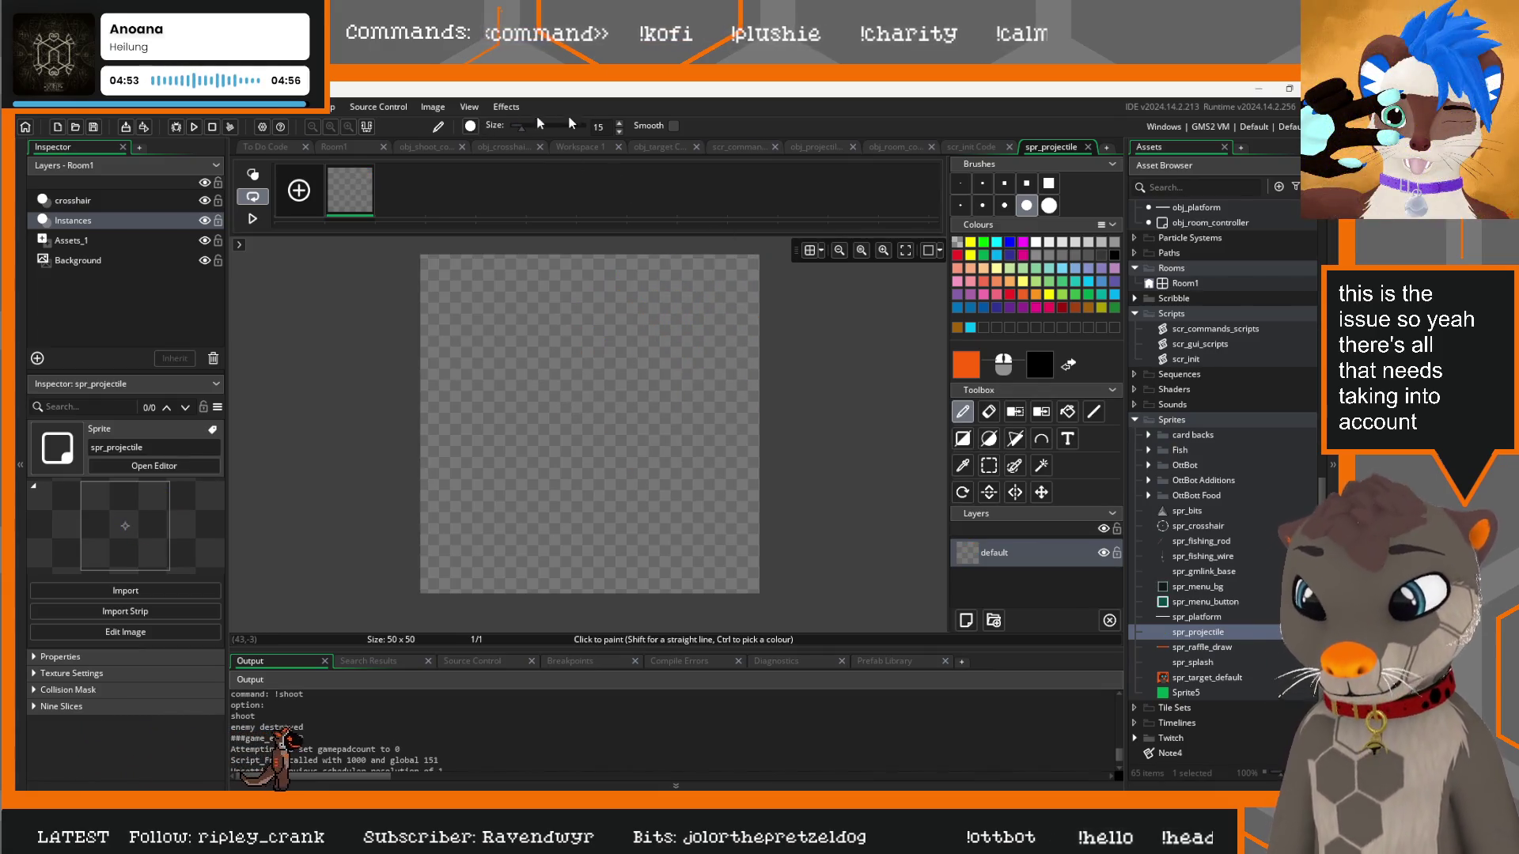
{"action": "left_click", "coordinate": [618, 124]}
{"action": "mouse_move", "coordinate": [680, 310]}
{"action": "left_mouse_down"}
{"action": "mouse_move", "coordinate": [682, 331]}
{"action": "mouse_move", "coordinate": [630, 353]}
{"action": "mouse_move", "coordinate": [611, 402]}
{"action": "left_mouse_up"}
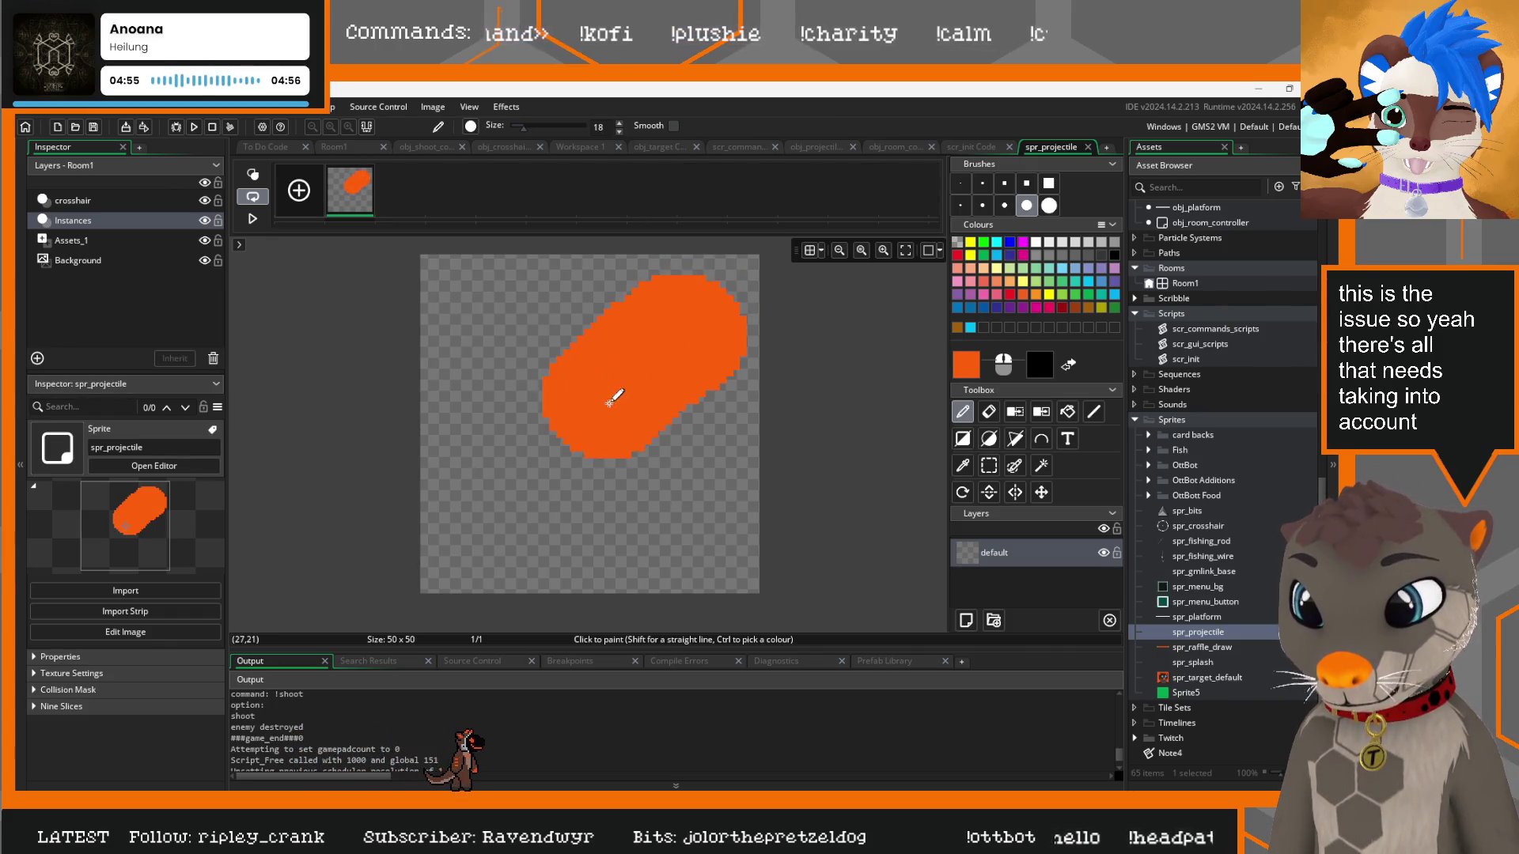
With a smaller brush, shape the blob into a fish and add a white eye
{"action": "left_click", "coordinate": [620, 132]}
{"action": "left_click", "coordinate": [620, 131]}
{"action": "left_click", "coordinate": [619, 131]}
{"action": "left_click", "coordinate": [620, 132]}
{"action": "left_click", "coordinate": [619, 131]}
{"action": "left_click", "coordinate": [619, 131]}
{"action": "left_click", "coordinate": [619, 131]}
{"action": "left_click", "coordinate": [619, 131]}
{"action": "left_click", "coordinate": [619, 131]}
{"action": "left_click", "coordinate": [620, 131]}
{"action": "left_click", "coordinate": [619, 131]}
{"action": "left_click", "coordinate": [619, 131]}
{"action": "left_click", "coordinate": [619, 132]}
{"action": "mouse_move", "coordinate": [553, 403]}
{"action": "left_mouse_down"}
{"action": "mouse_move", "coordinate": [435, 451]}
{"action": "mouse_move", "coordinate": [558, 570]}
{"action": "mouse_move", "coordinate": [561, 508]}
{"action": "mouse_move", "coordinate": [615, 459]}
{"action": "left_mouse_up"}
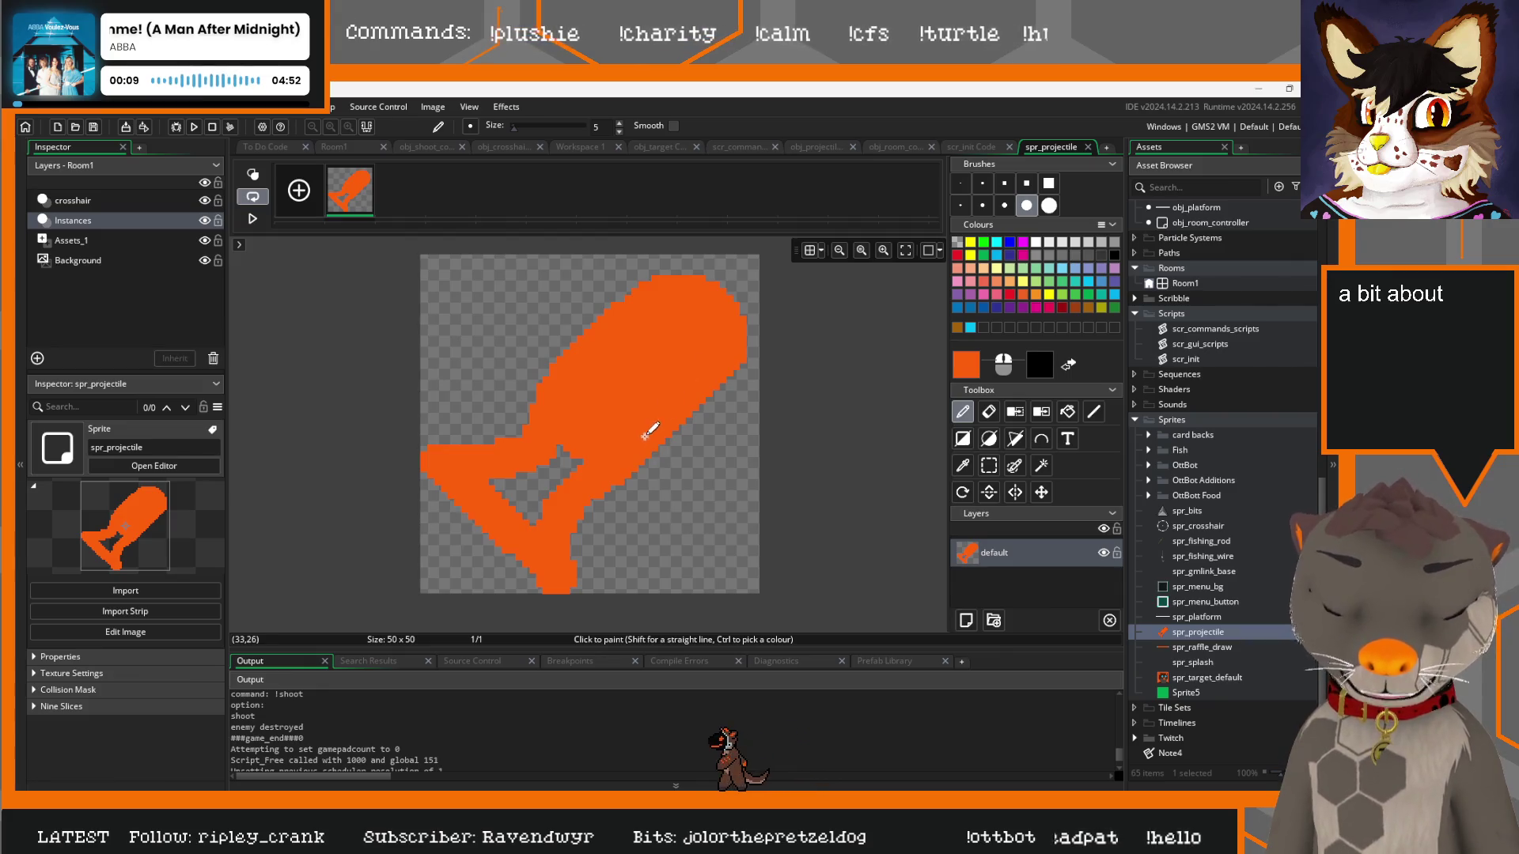
{"action": "mouse_move", "coordinate": [586, 443]}
{"action": "left_mouse_down"}
{"action": "mouse_move", "coordinate": [518, 495]}
{"action": "mouse_move", "coordinate": [495, 484]}
{"action": "left_mouse_up"}
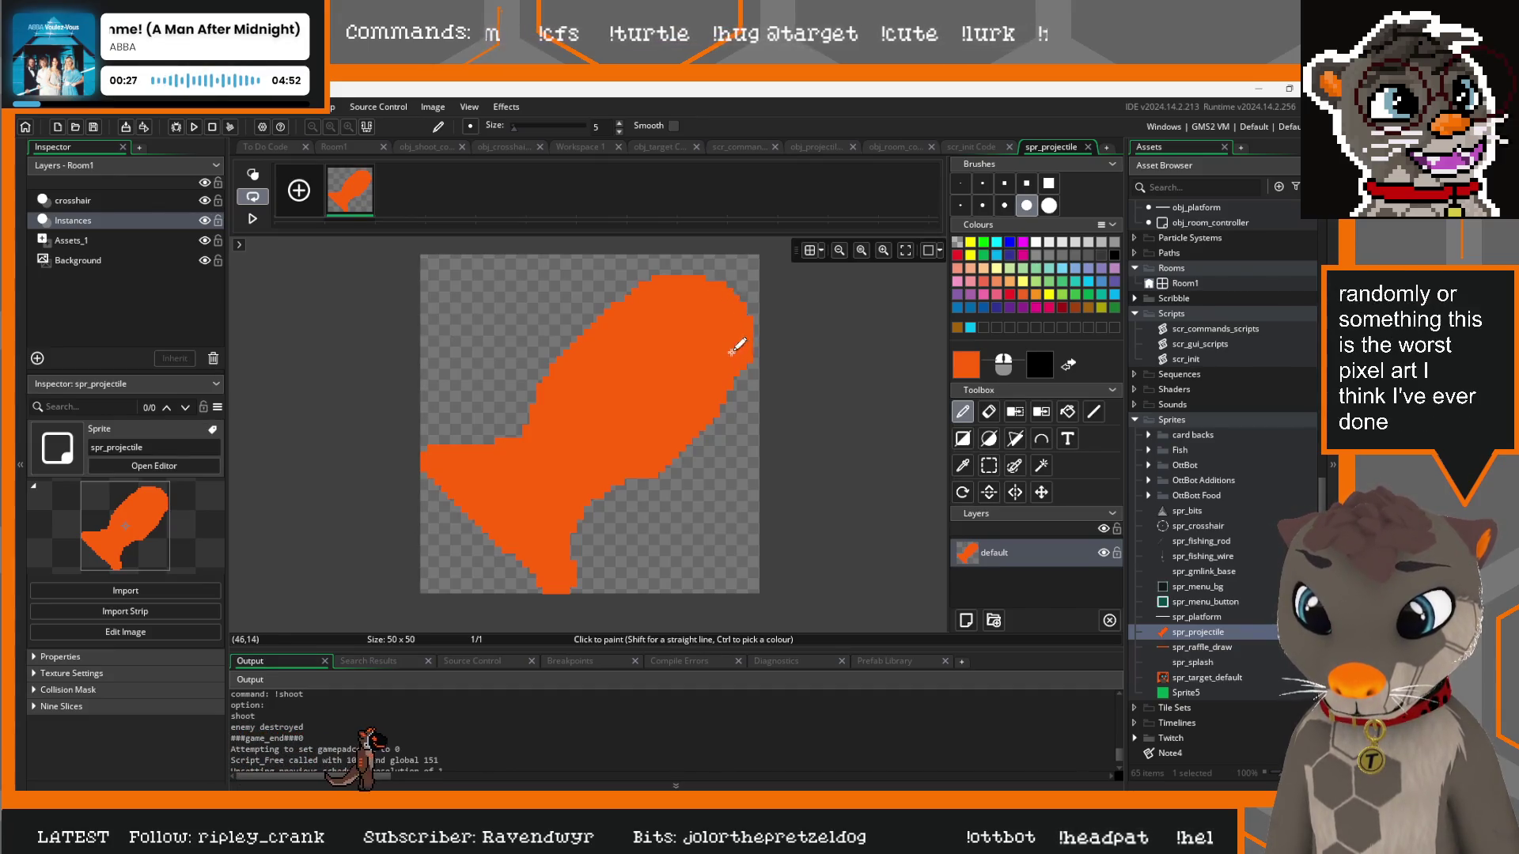
{"action": "left_click", "coordinate": [734, 378]}
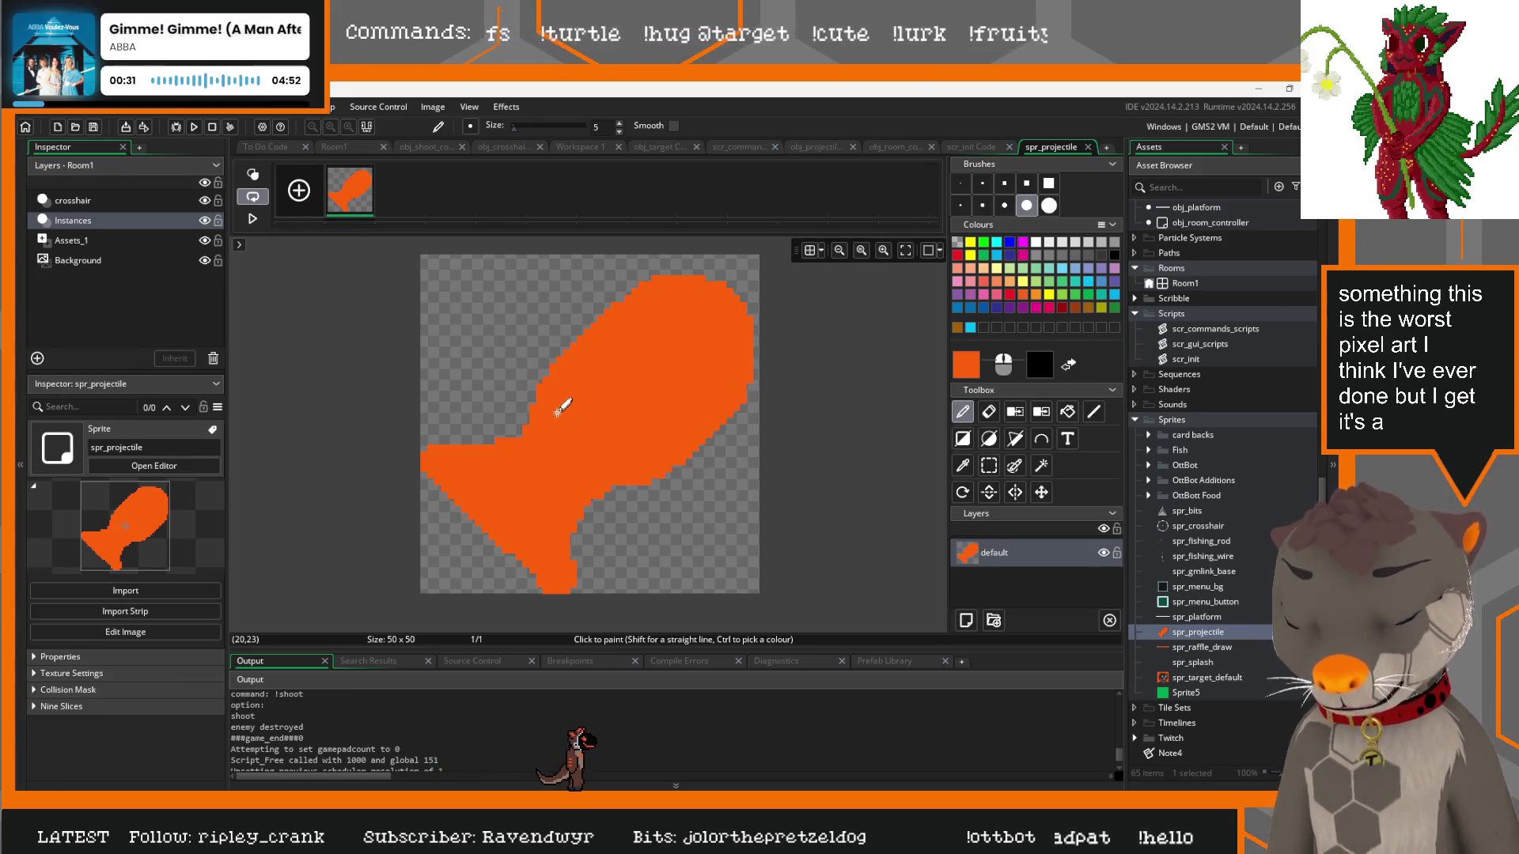
{"action": "left_click_drag", "start_coordinate": [599, 313], "coordinate": [542, 320]}
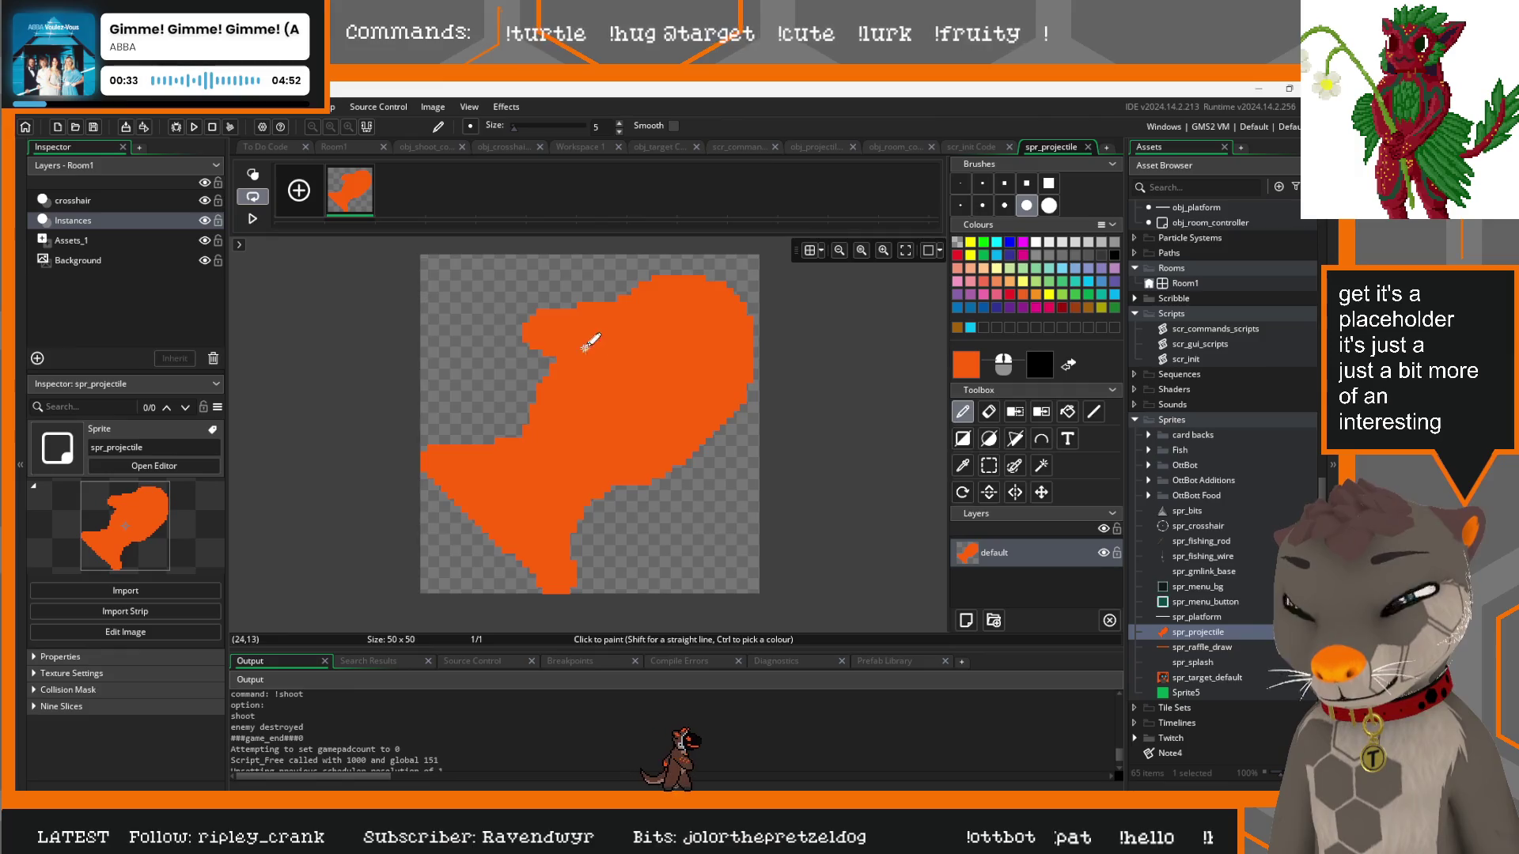
{"action": "left_click", "coordinate": [1035, 242]}
{"action": "left_click", "coordinate": [675, 332]}
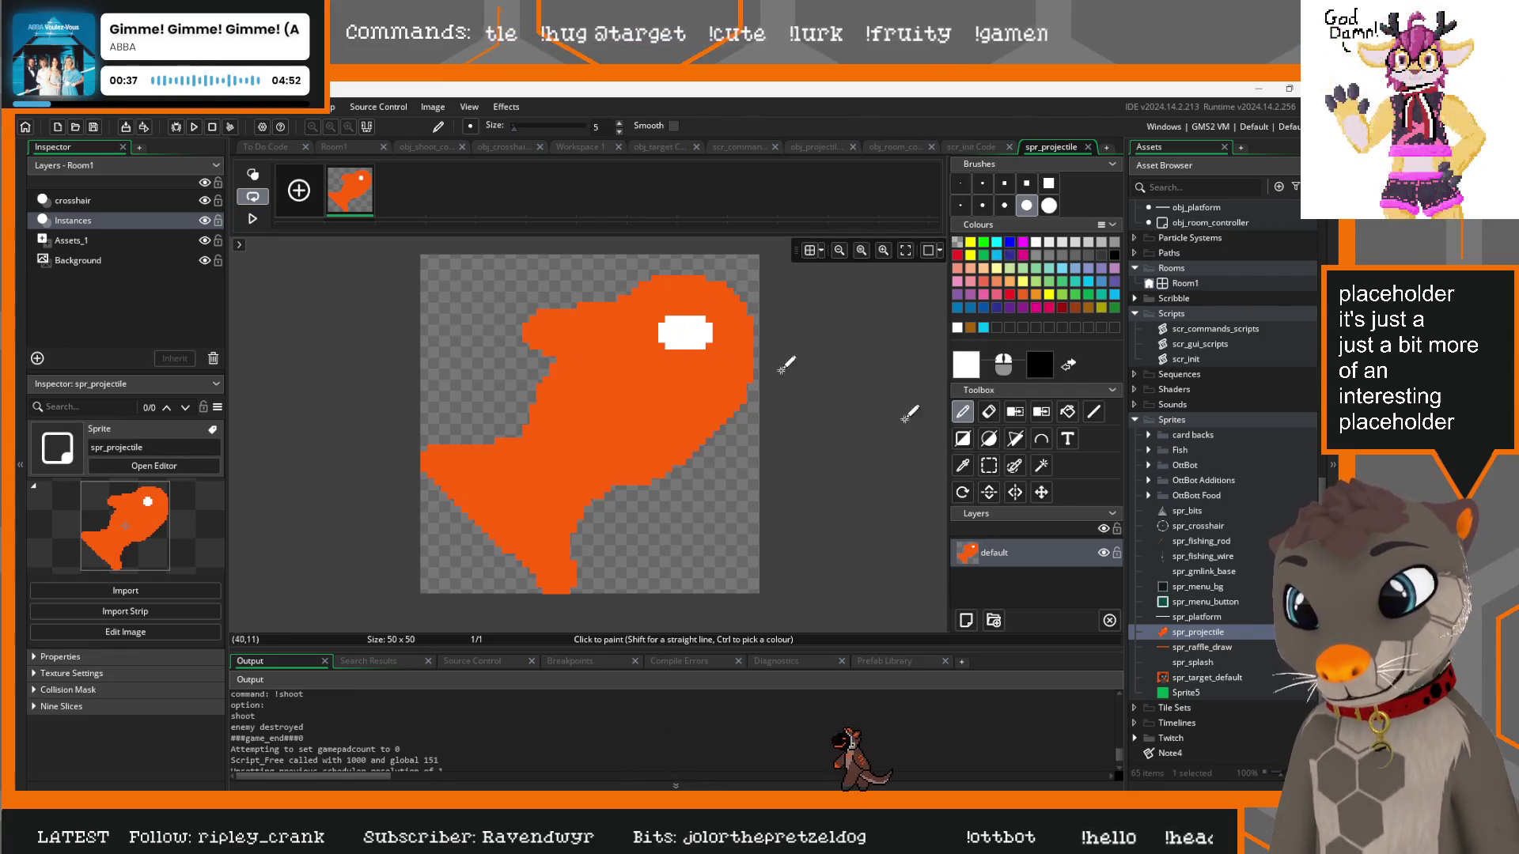
Erase the extra dot on the fish and pick a new paint colour
{"action": "left_click", "coordinate": [988, 411]}
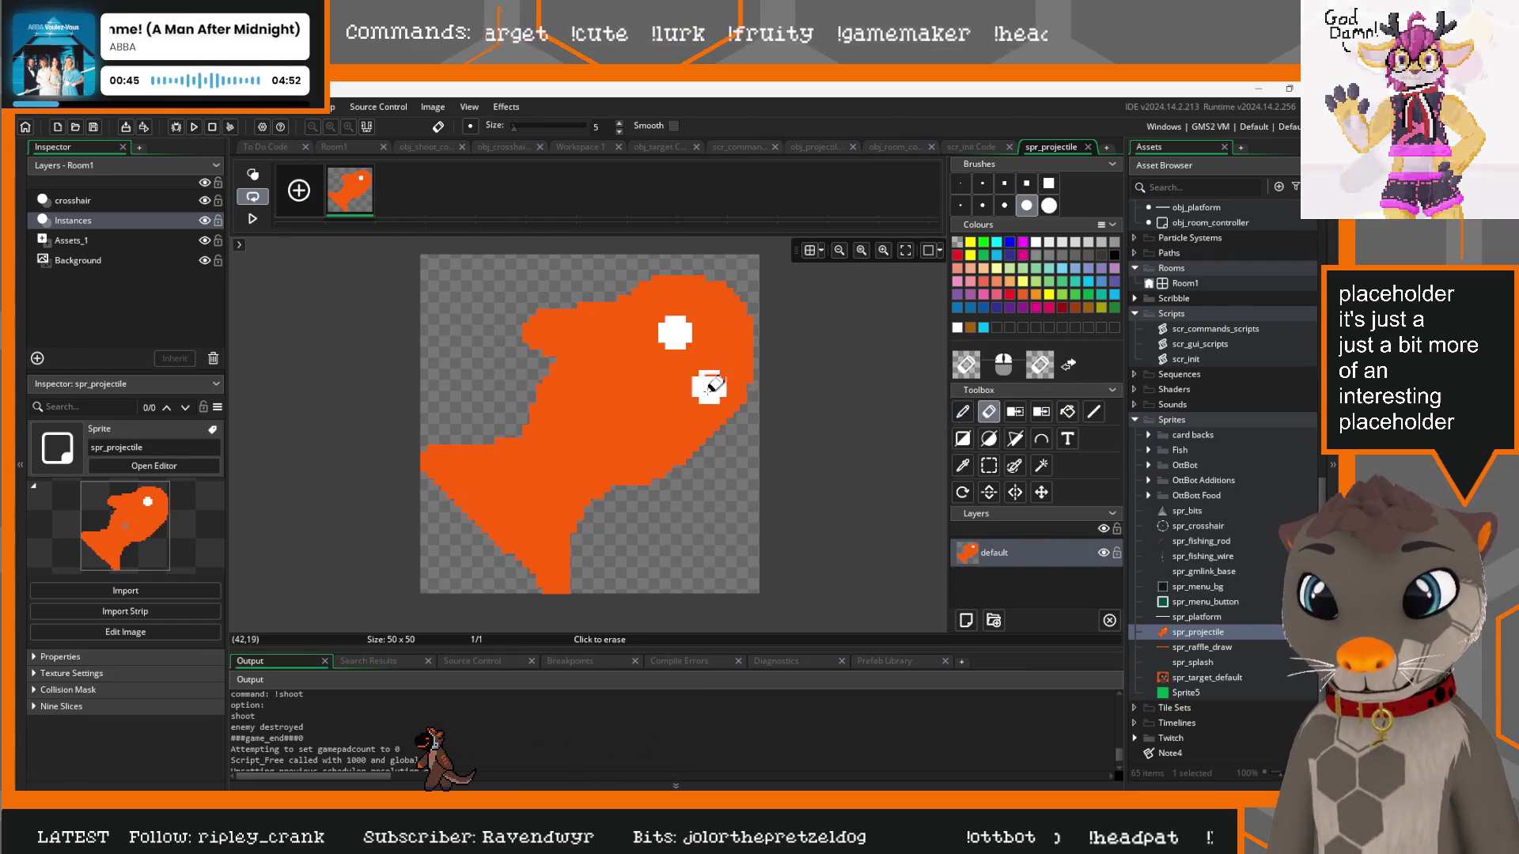
{"action": "key", "text": "d"}
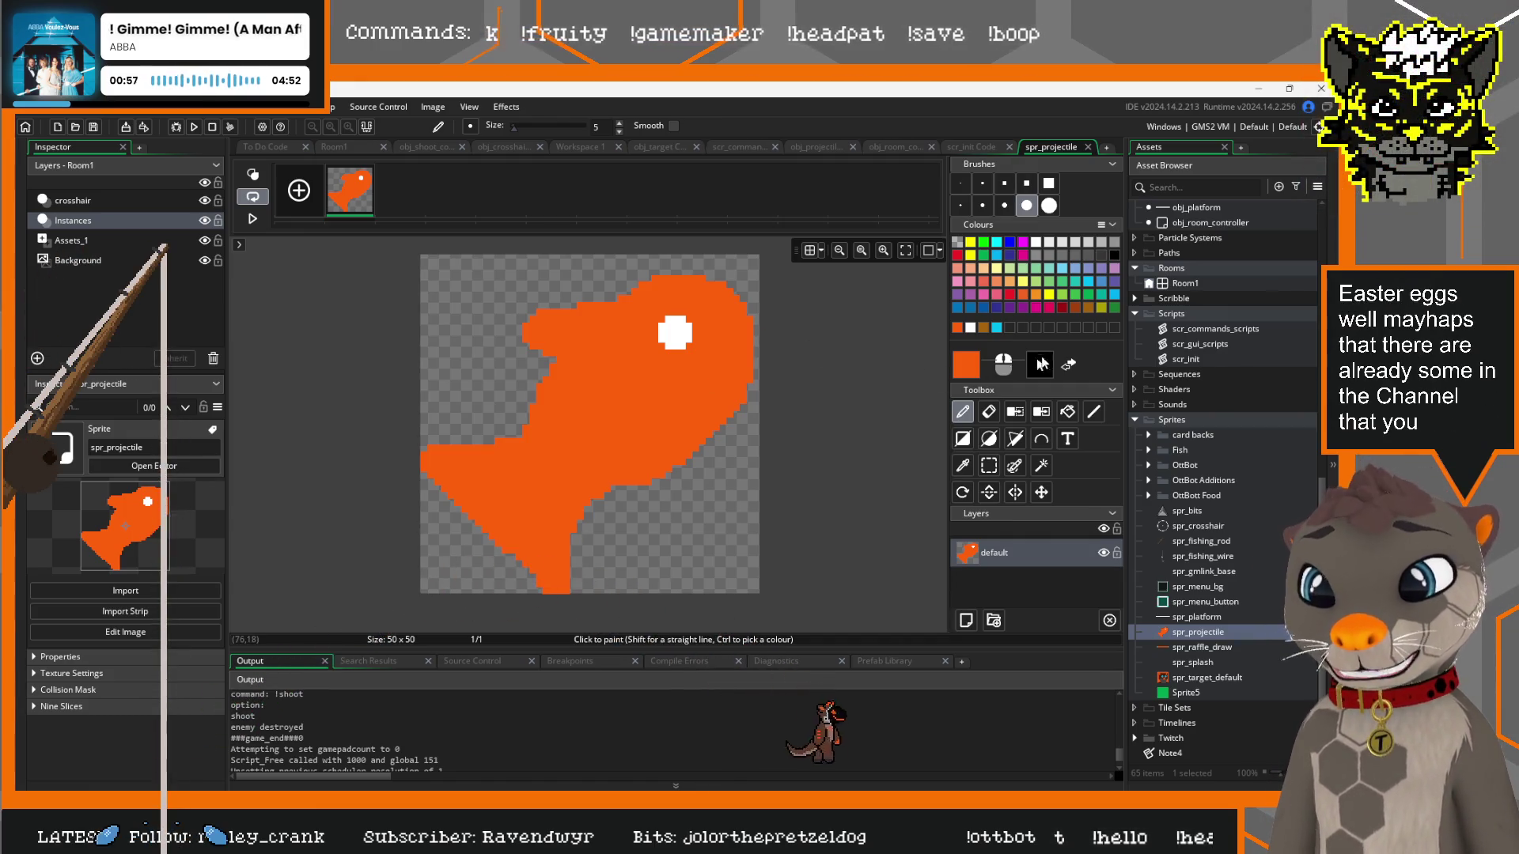
{"action": "left_click", "coordinate": [964, 362]}
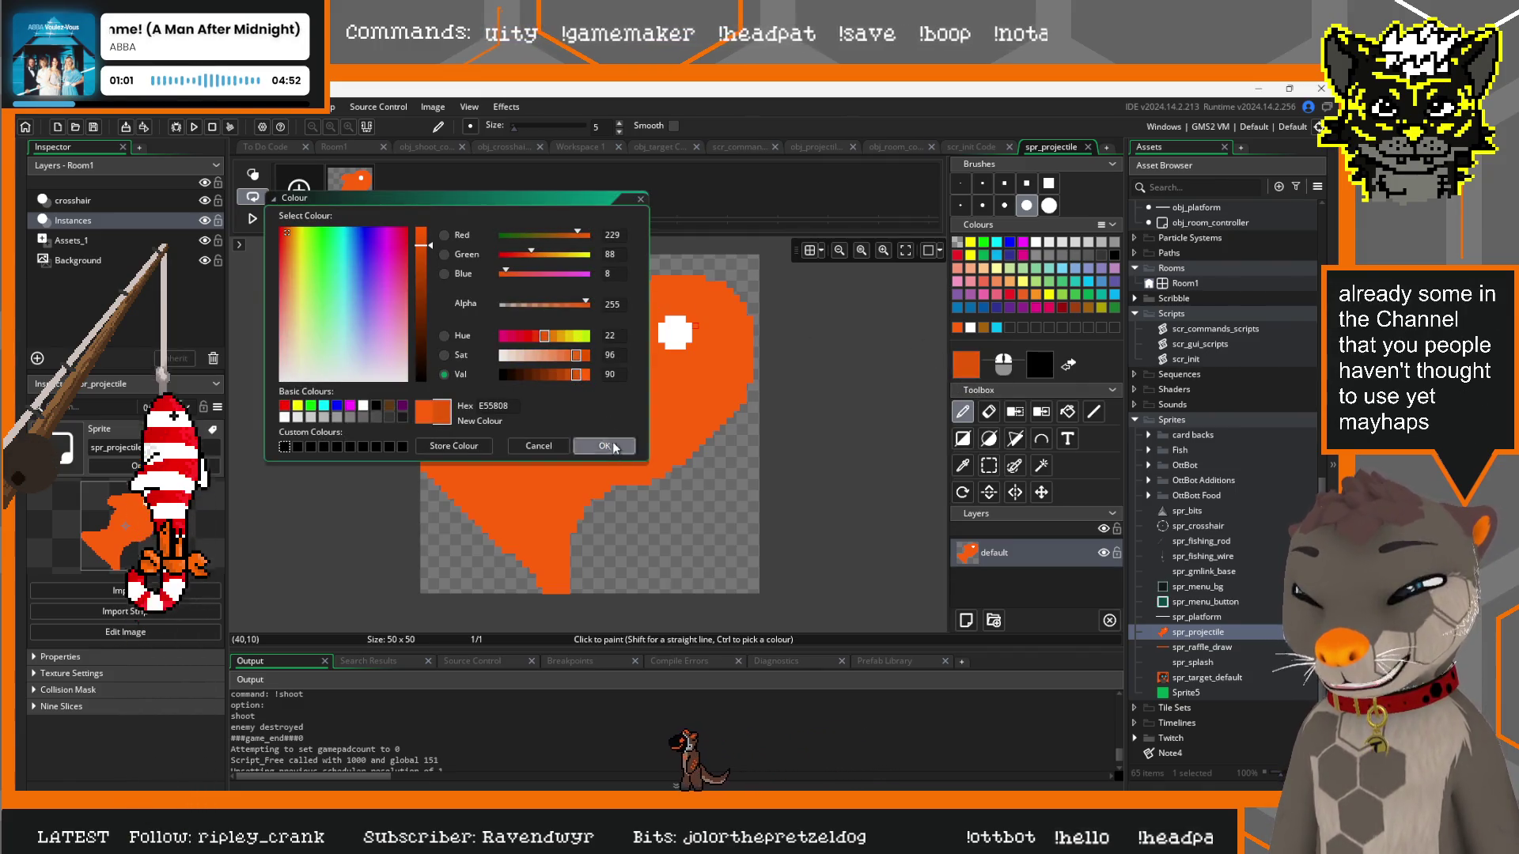
{"action": "left_click", "coordinate": [604, 445]}
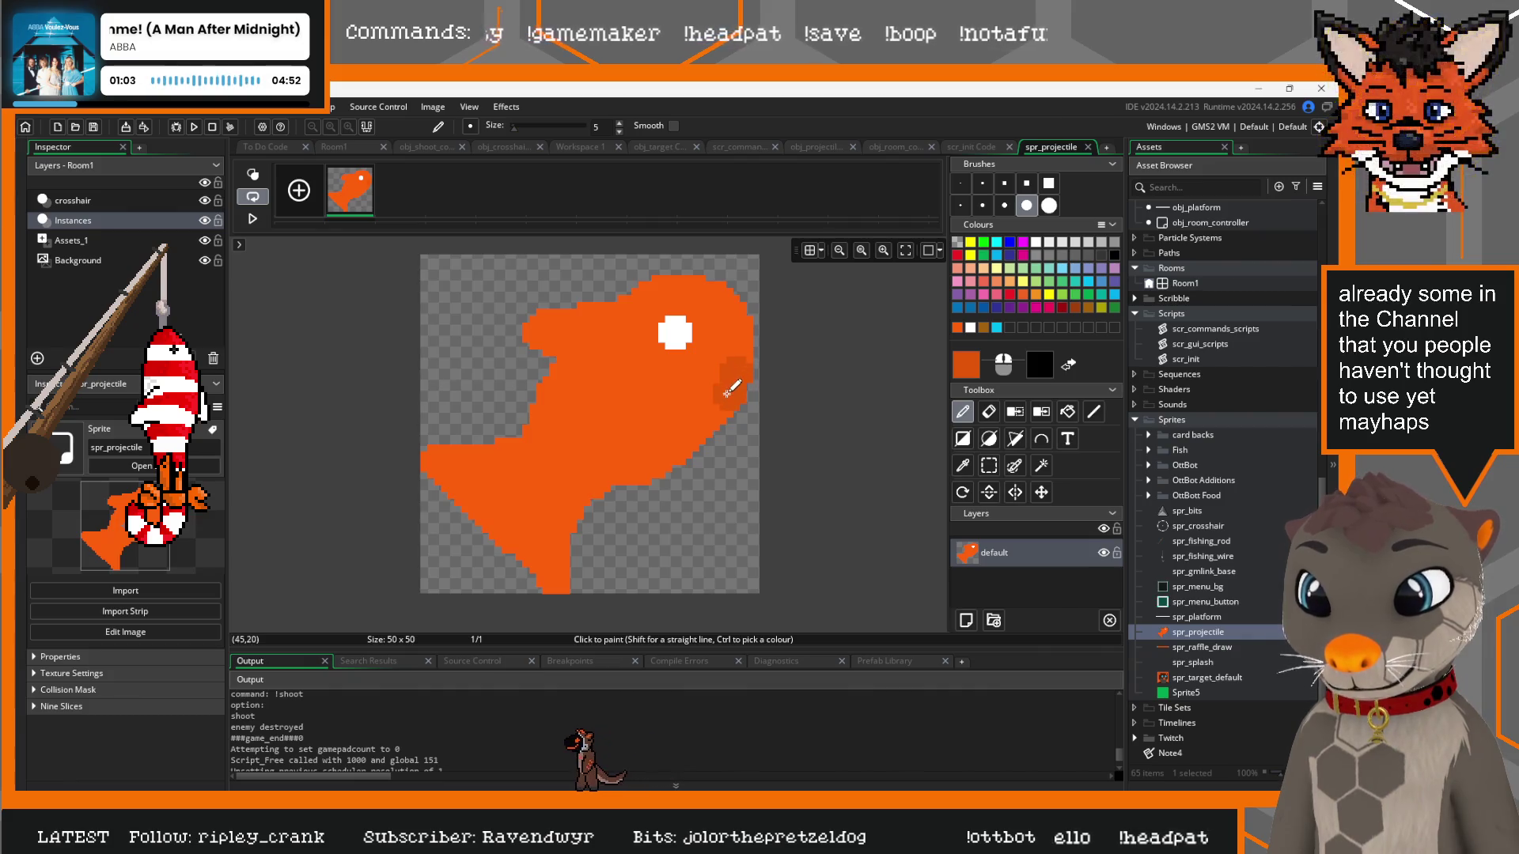
At brush size 3, shade the fish's lower body and tail darker orange
{"action": "left_click", "coordinate": [619, 132]}
{"action": "left_click", "coordinate": [618, 131]}
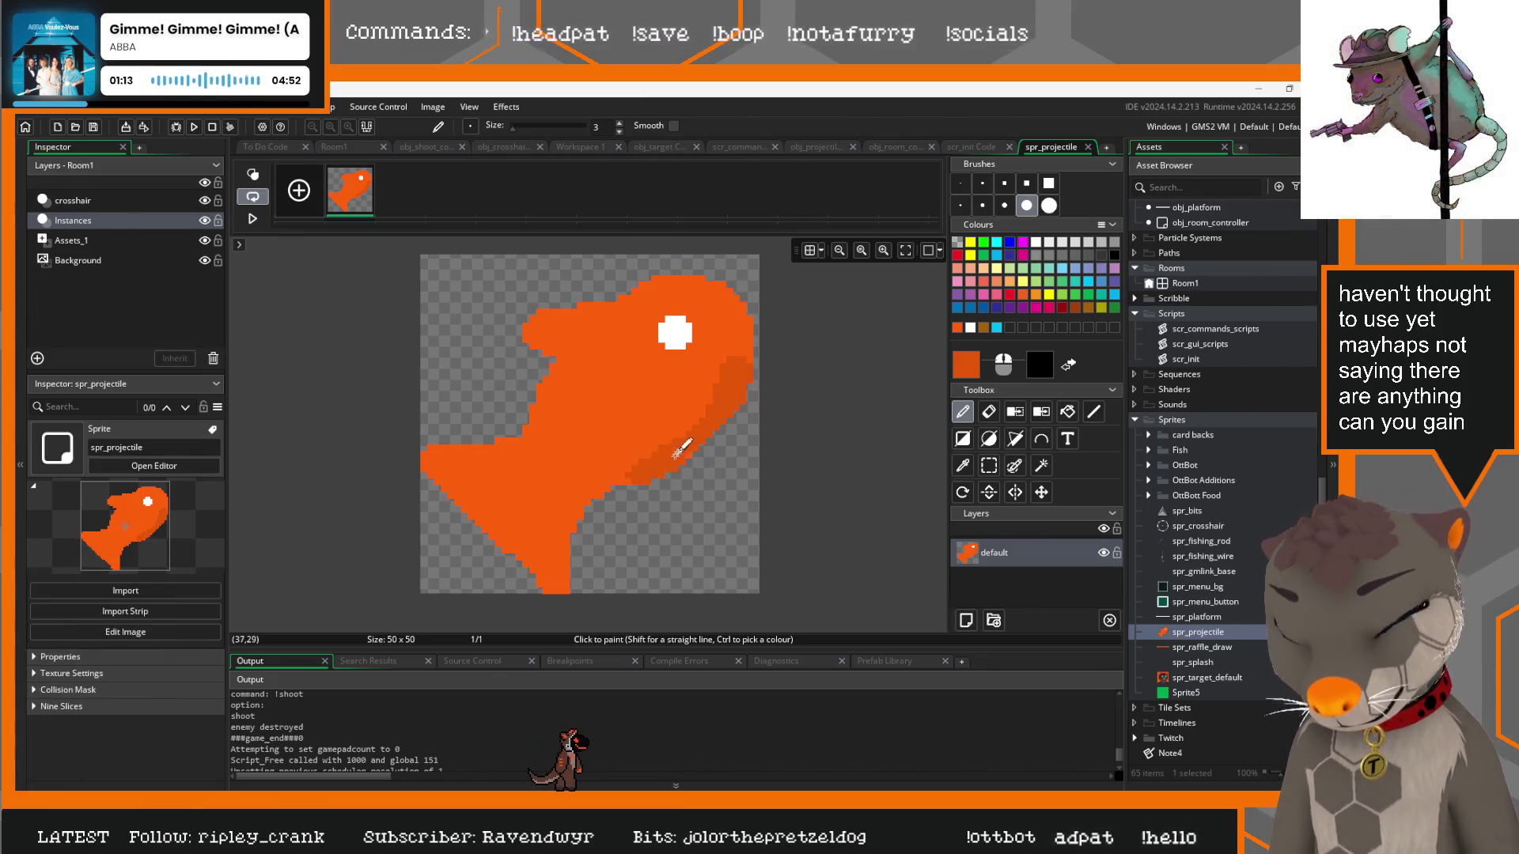
{"action": "left_click_drag", "start_coordinate": [617, 476], "coordinate": [577, 502]}
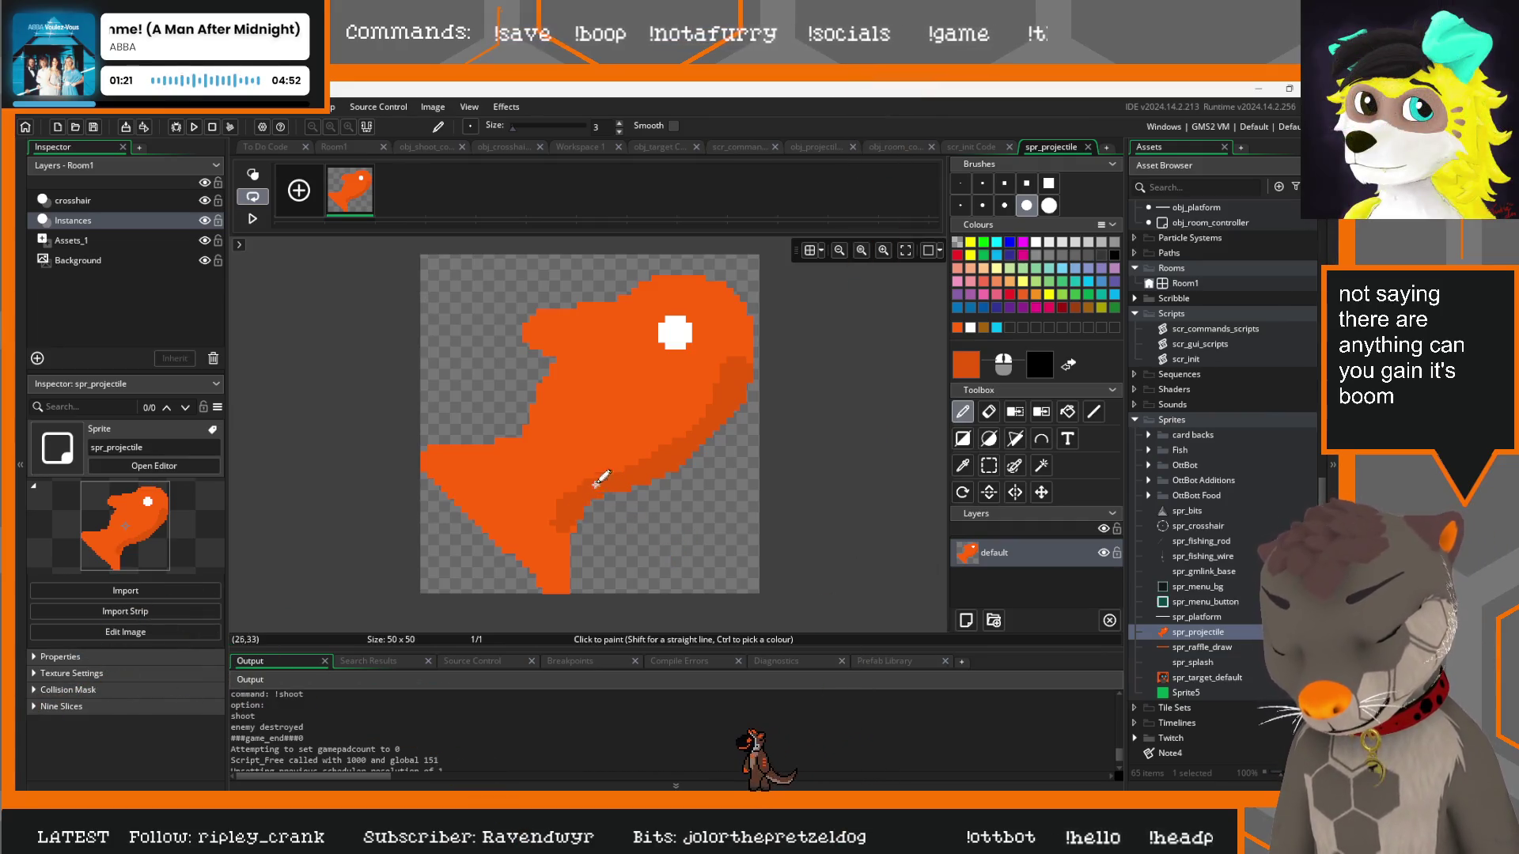
{"action": "left_click_drag", "start_coordinate": [559, 538], "coordinate": [559, 576]}
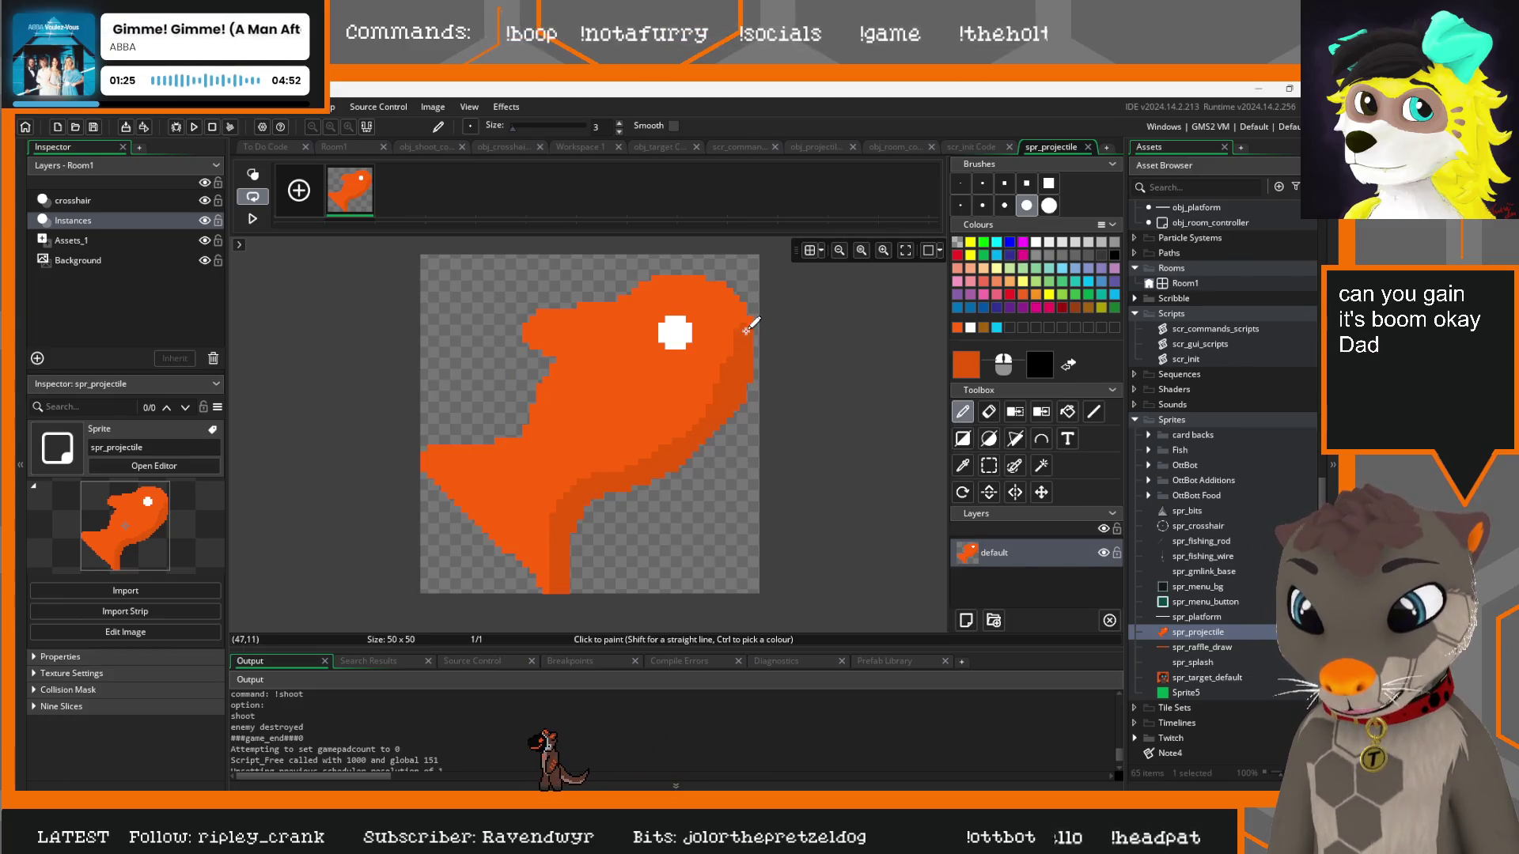
Erase the stray top-right pixel at size 1, then fill the fish's right edge and top row
{"action": "left_click", "coordinate": [989, 411]}
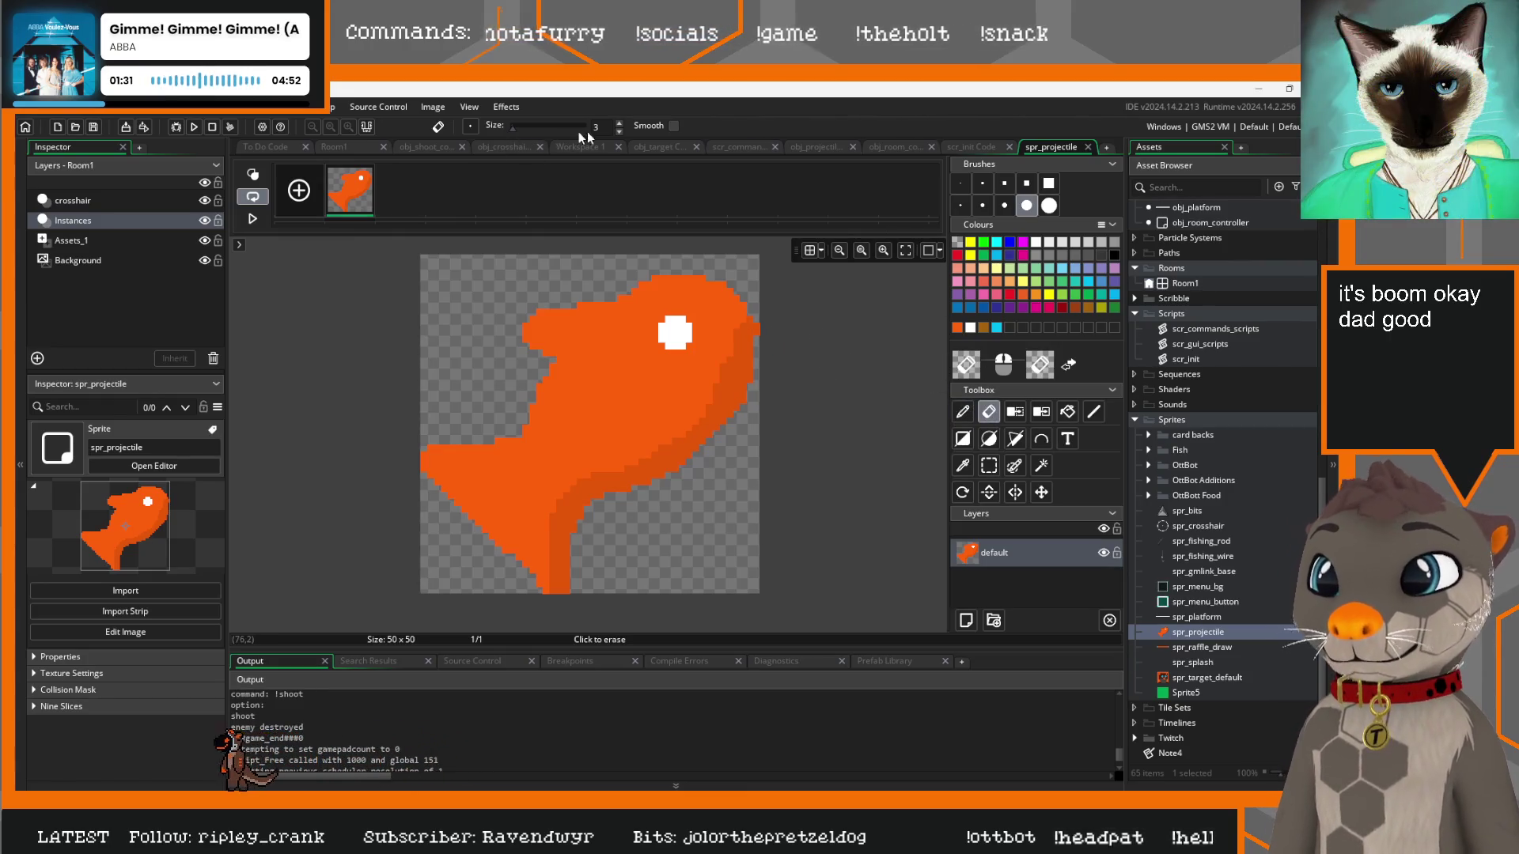
{"action": "left_click", "coordinate": [618, 132]}
{"action": "left_click", "coordinate": [618, 131]}
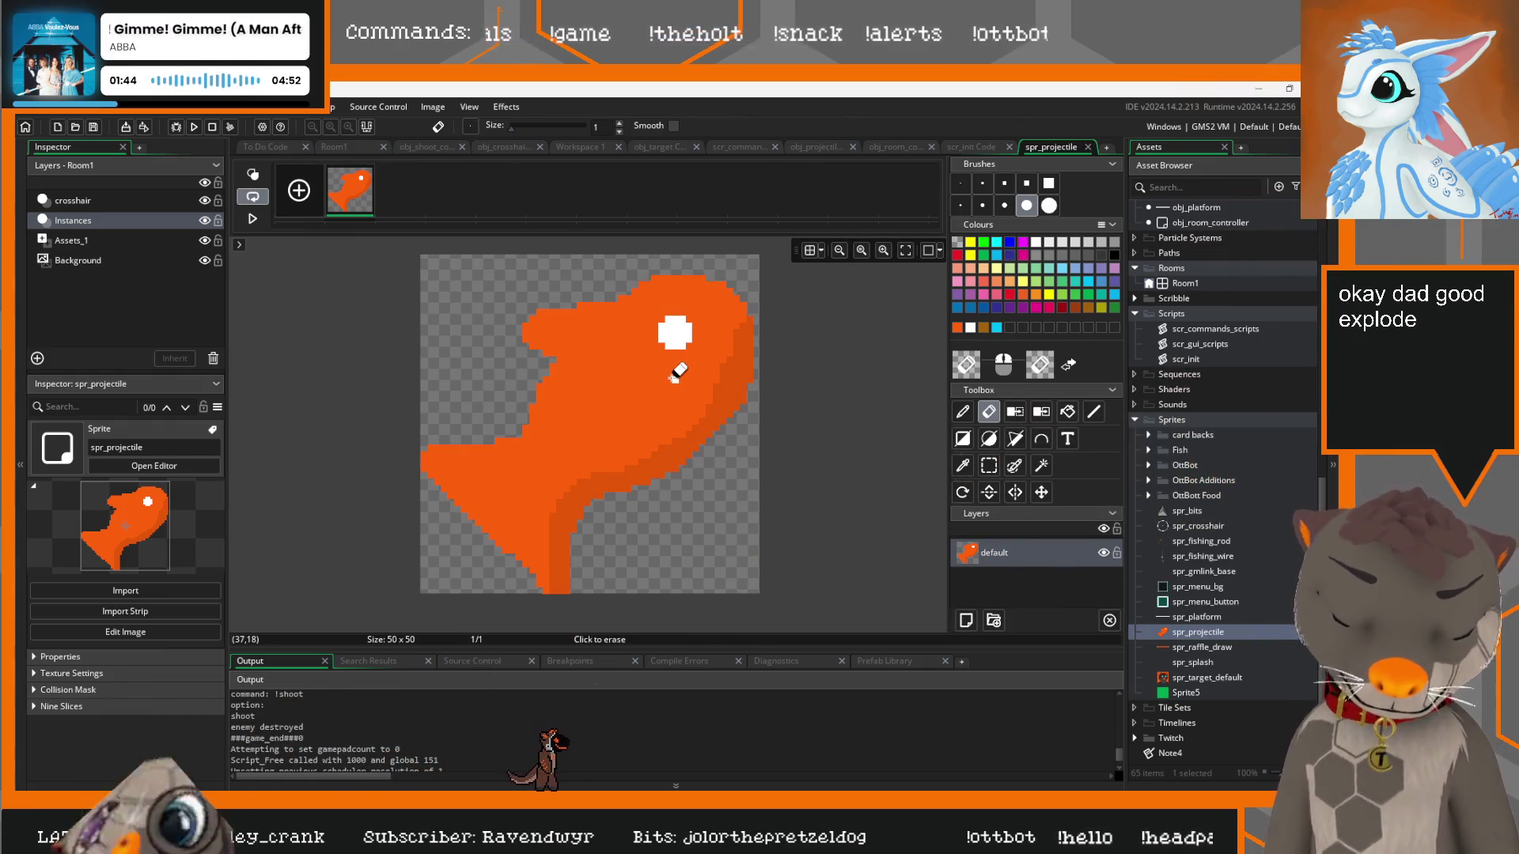
{"action": "left_click", "coordinate": [722, 313]}
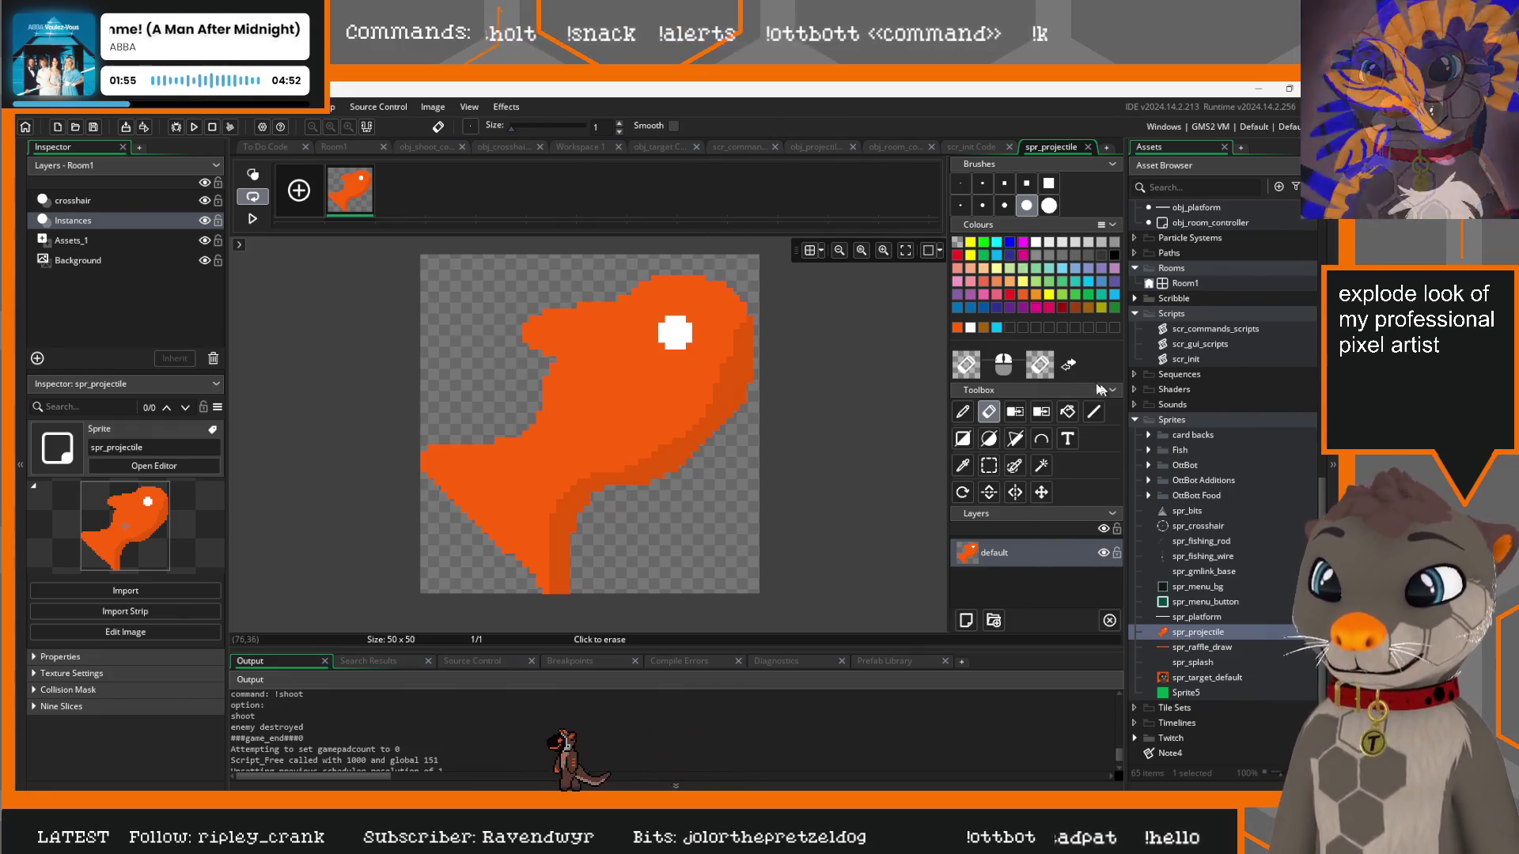
{"action": "left_click", "coordinate": [961, 412]}
{"action": "left_click_drag", "start_coordinate": [757, 367], "coordinate": [760, 329]}
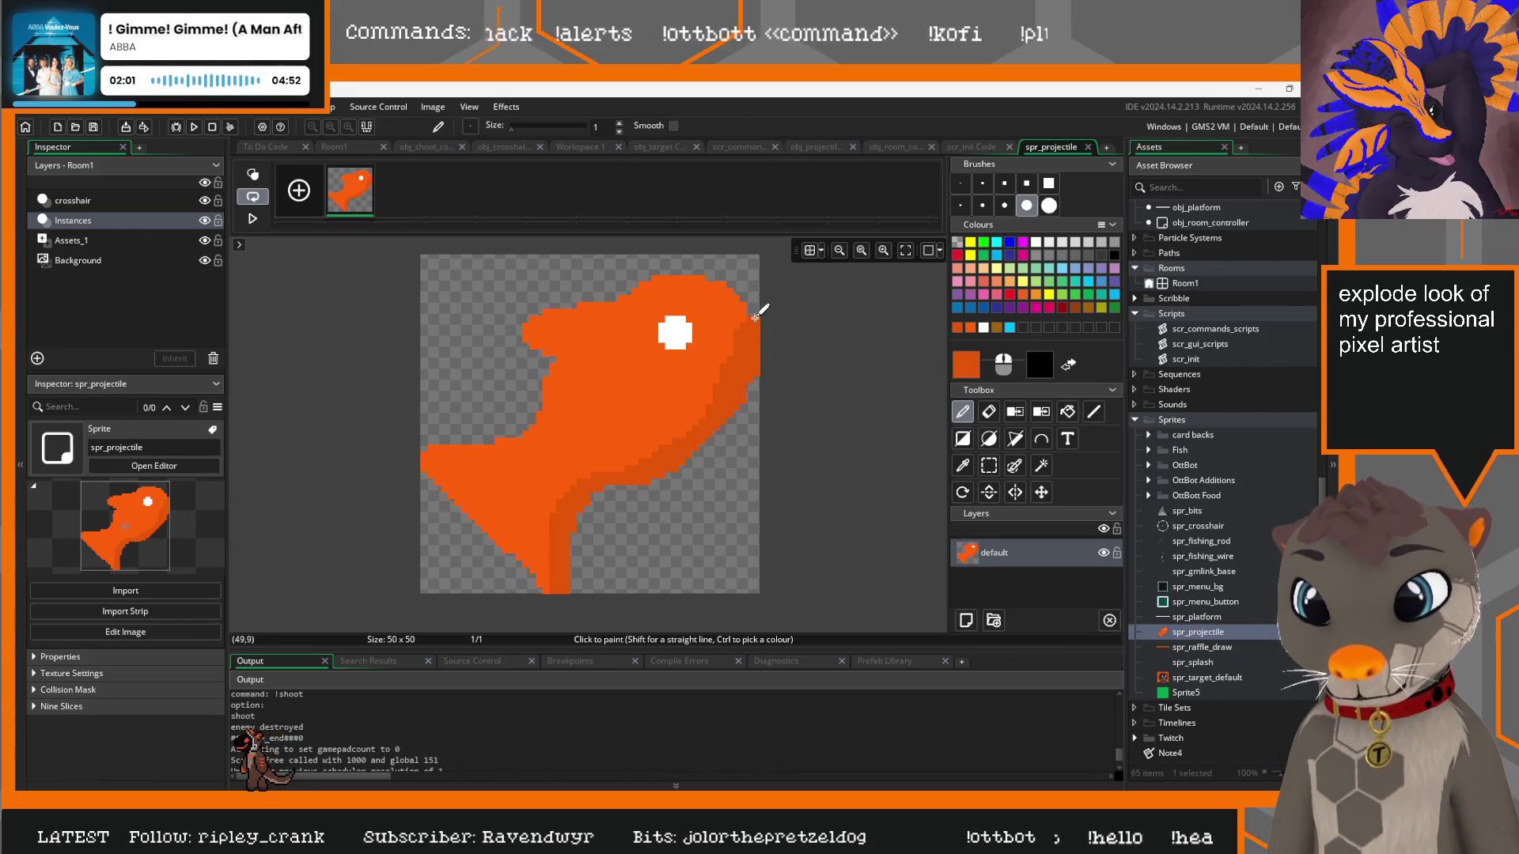
{"action": "mouse_move", "coordinate": [696, 275]}
{"action": "left_mouse_down"}
{"action": "mouse_move", "coordinate": [678, 266]}
{"action": "mouse_move", "coordinate": [742, 276]}
{"action": "left_mouse_up"}
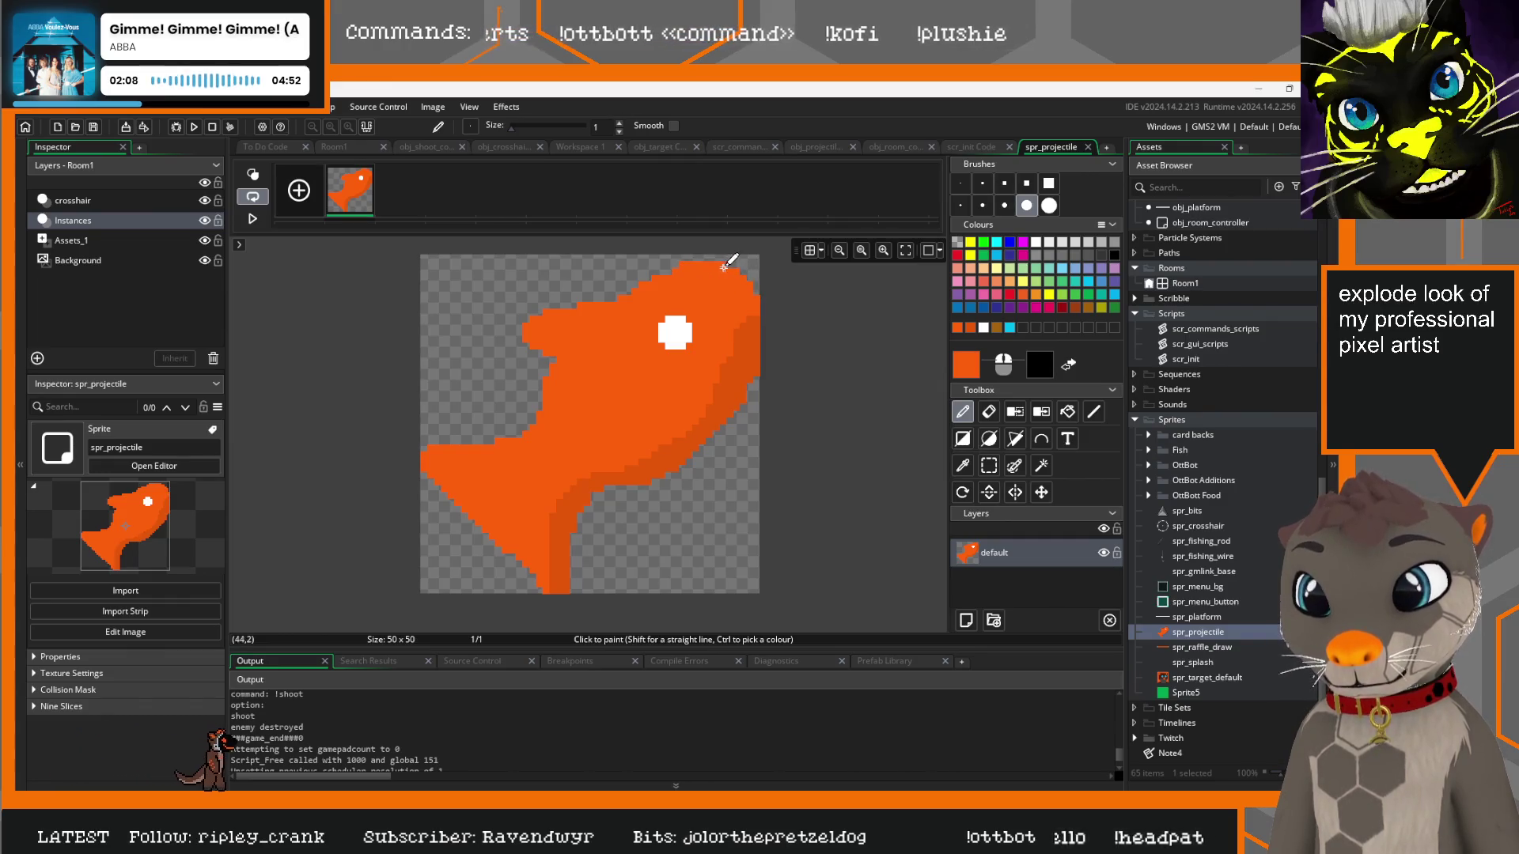
{"action": "left_click_drag", "start_coordinate": [738, 265], "coordinate": [700, 253]}
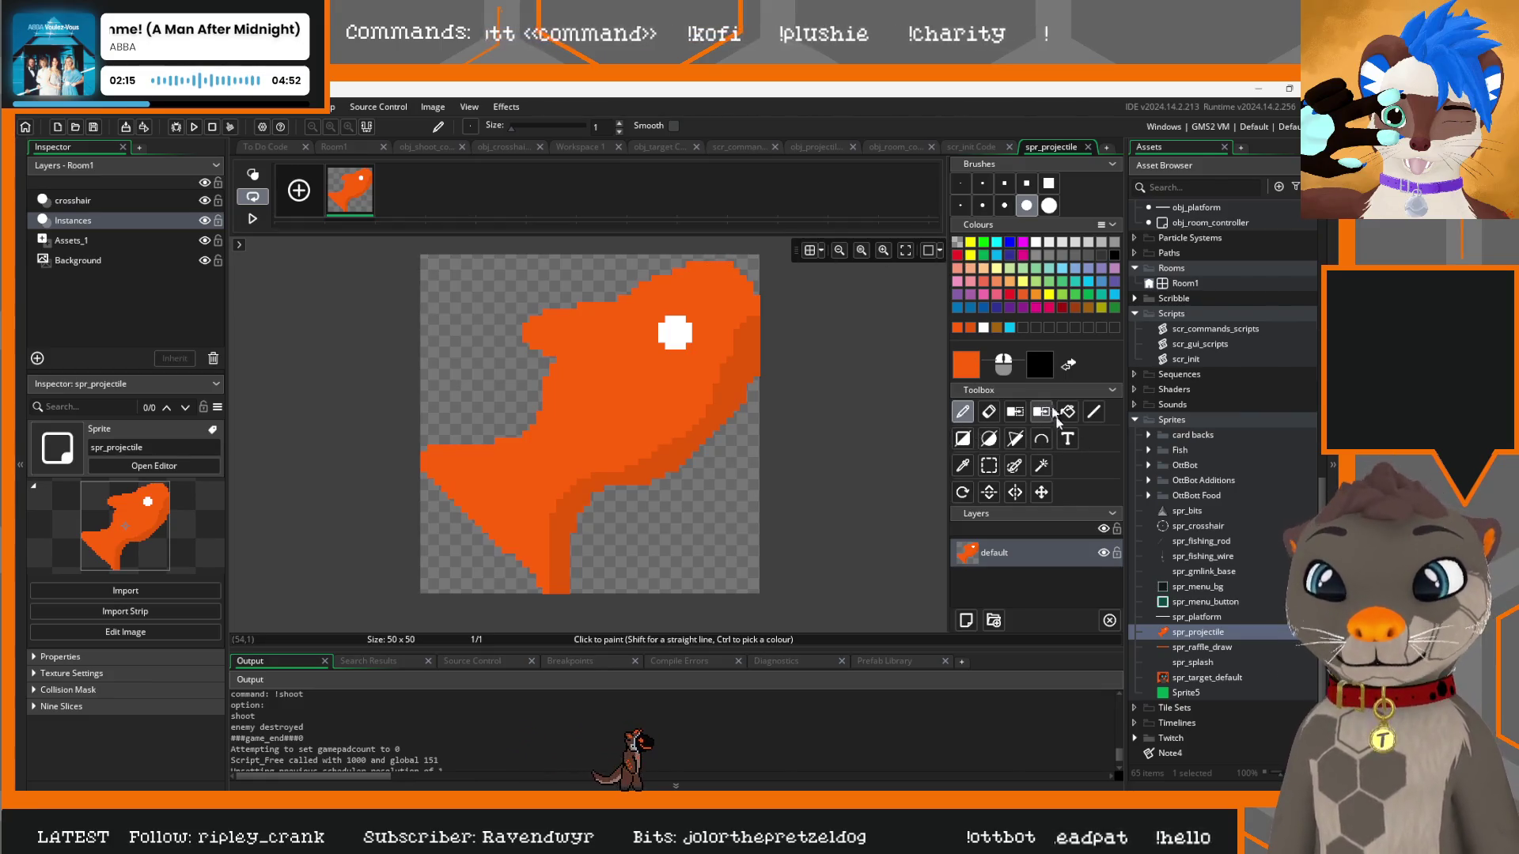
Shift the whole fish sprite up one pixel and return to the obj_projectile code
{"action": "left_click", "coordinate": [1044, 494]}
{"action": "left_click_drag", "start_coordinate": [655, 396], "coordinate": [655, 389]}
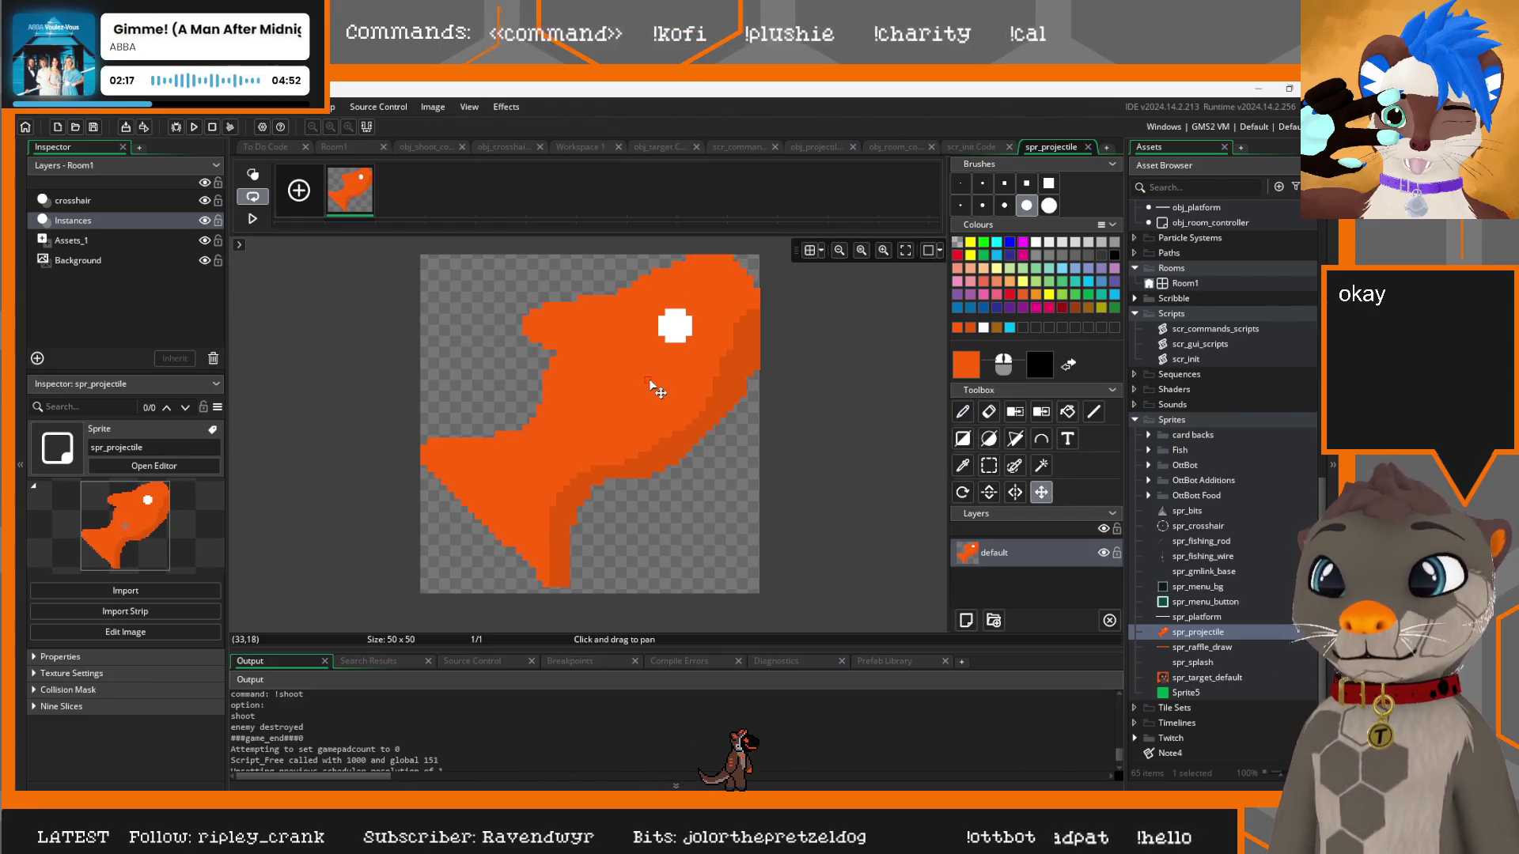
{"action": "left_click", "coordinate": [962, 411]}
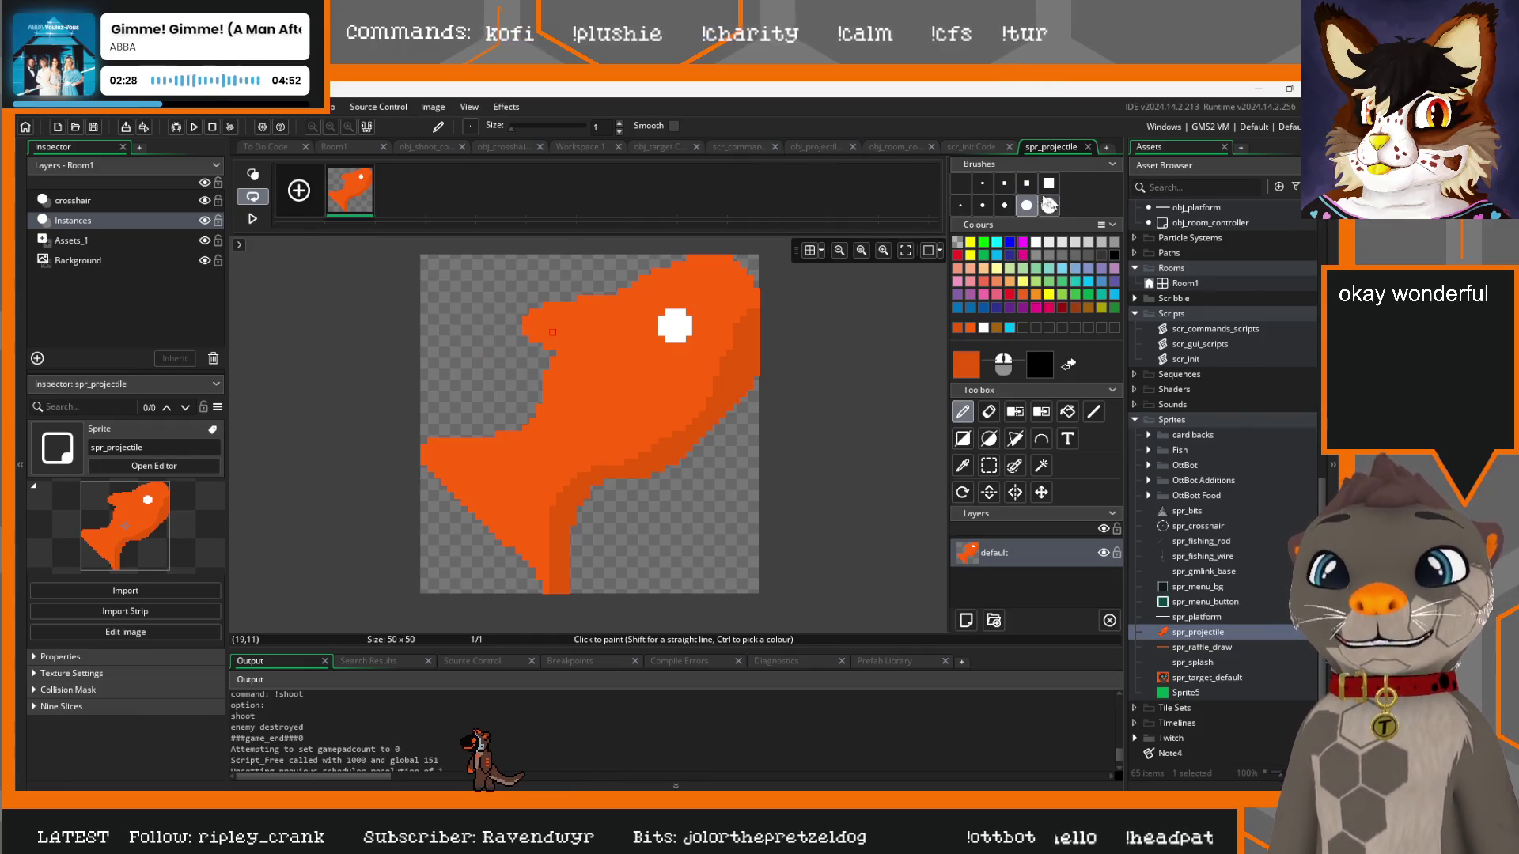
{"action": "left_click", "coordinate": [823, 147]}
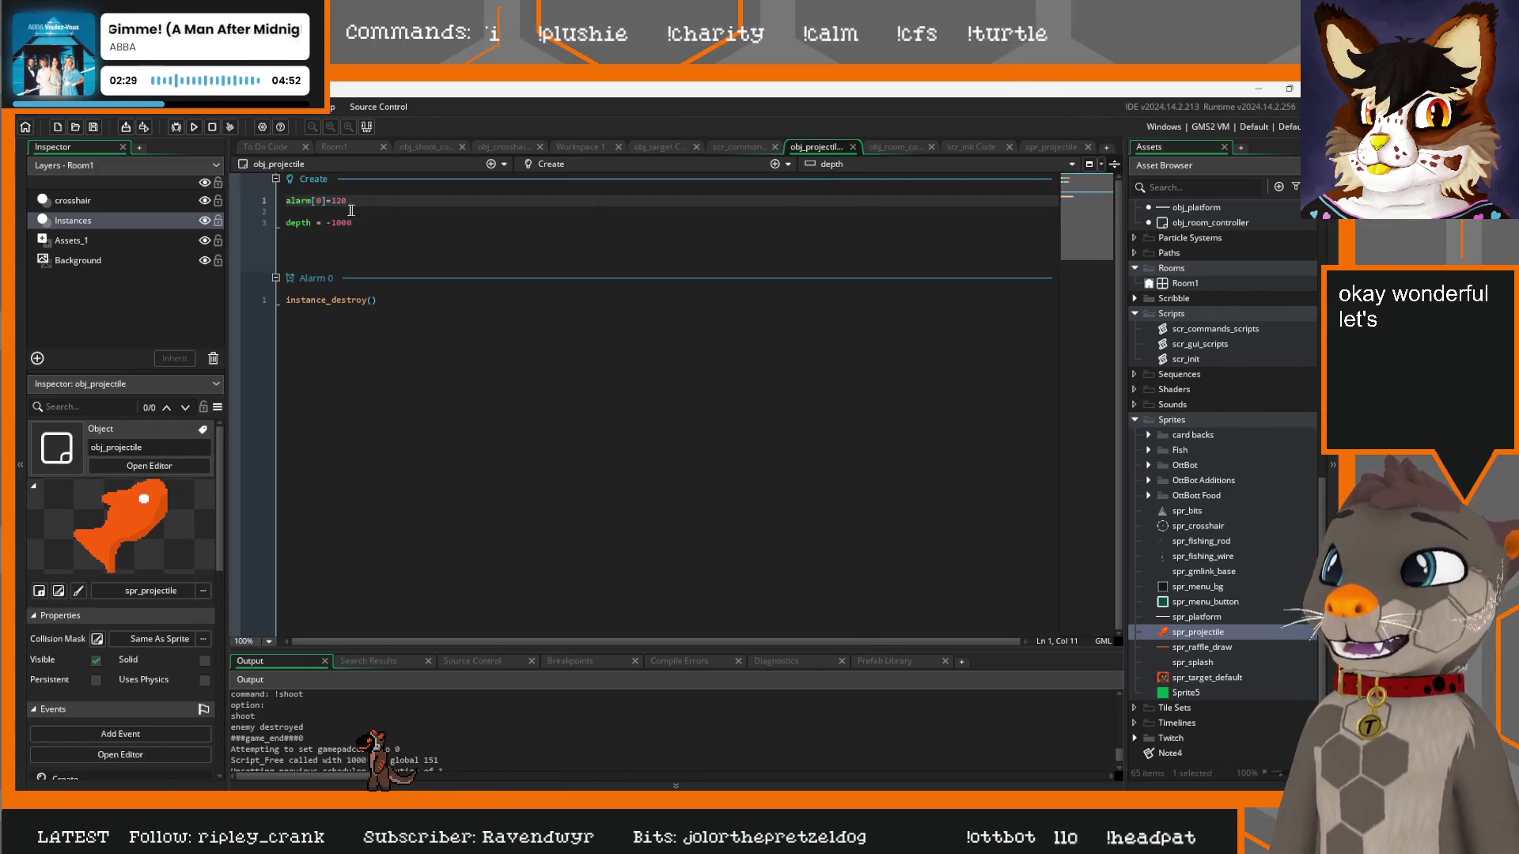
Set image_angle to a random irandom_range value in obj_projectile's Create event
{"action": "left_click", "coordinate": [404, 221]}
{"action": "key", "text": "Return"}
{"action": "key", "text": "Return"}
{"action": "type", "text": "image"}
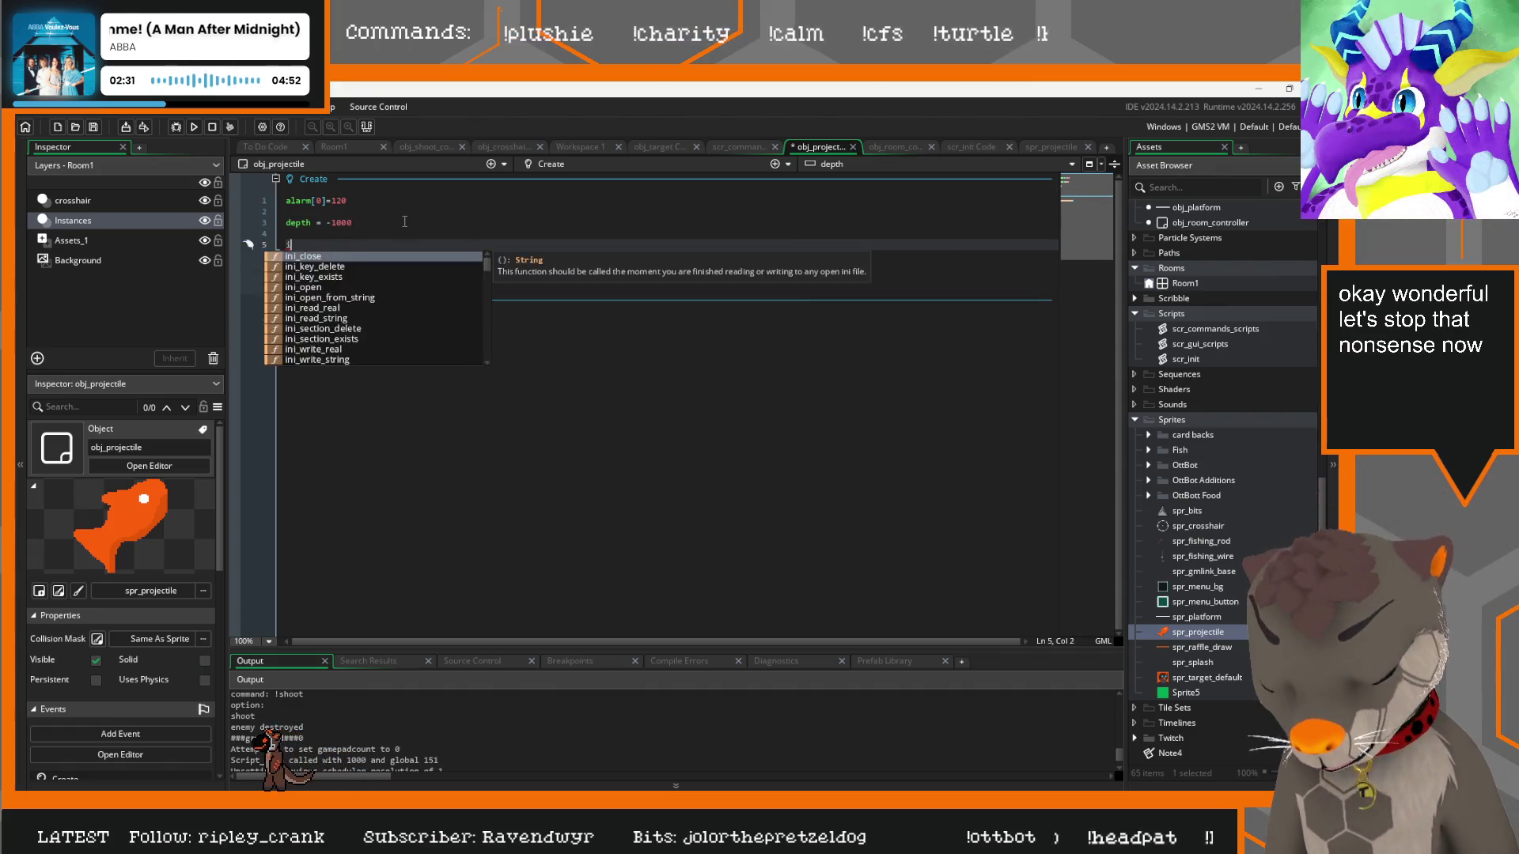
{"action": "key", "text": "Down"}
{"action": "key", "text": "Return"}
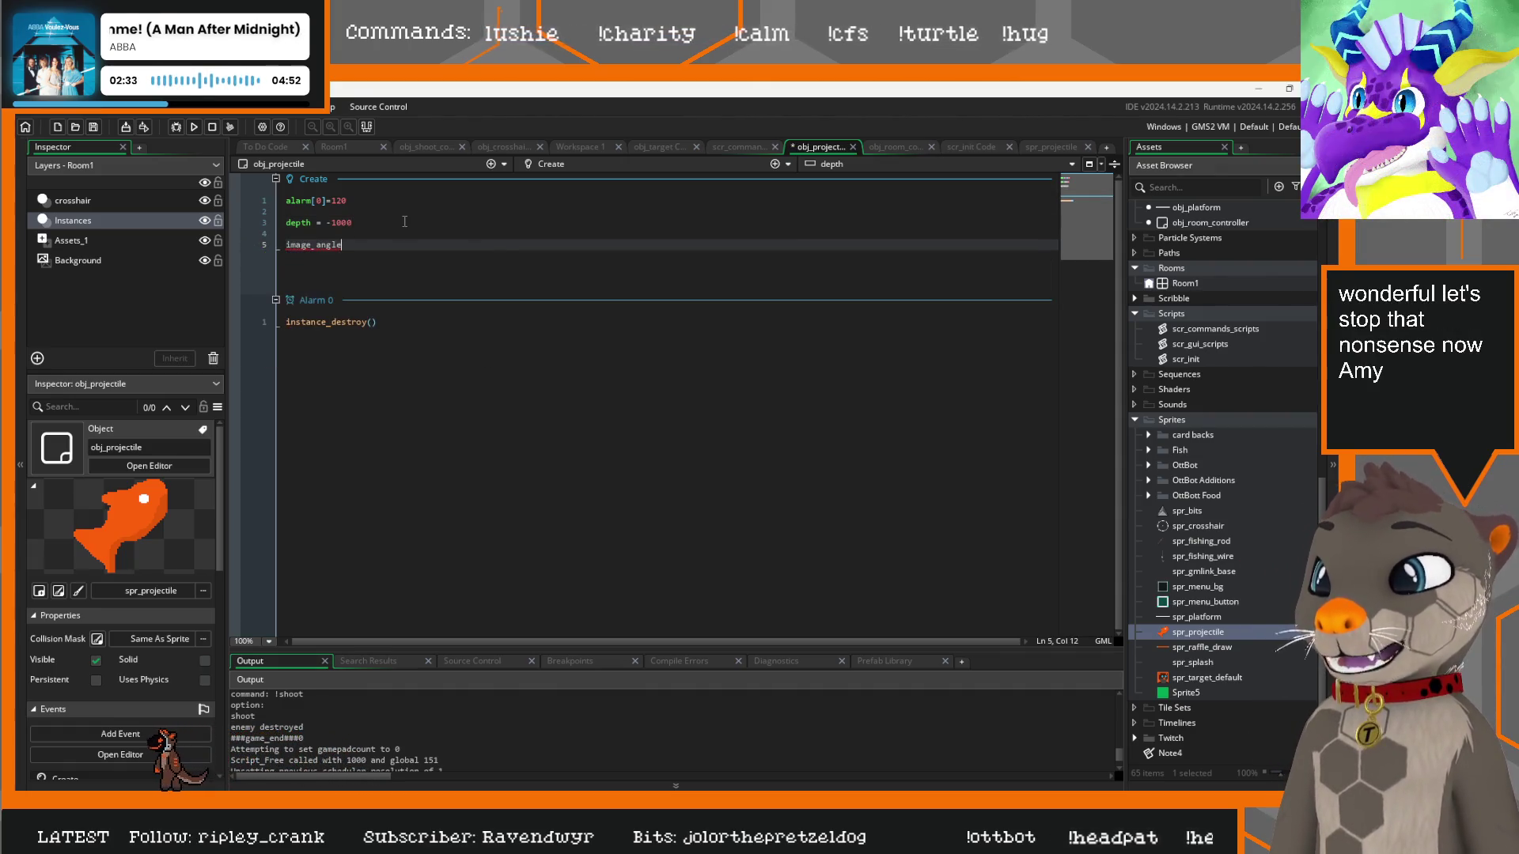
{"action": "type", "text": " = ira"}
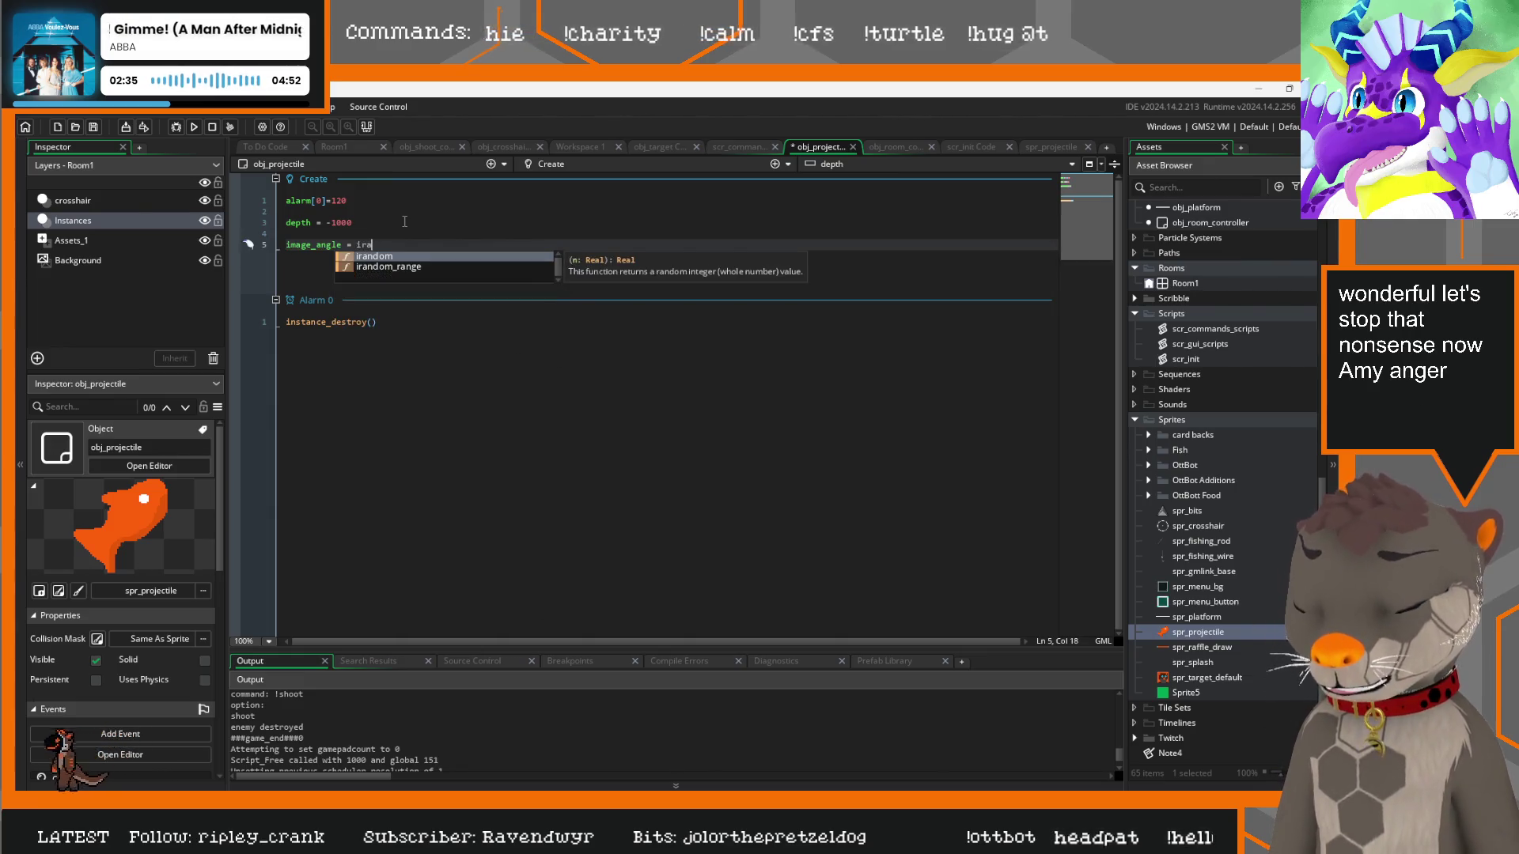
{"action": "type", "text": "ndom_range(0"}
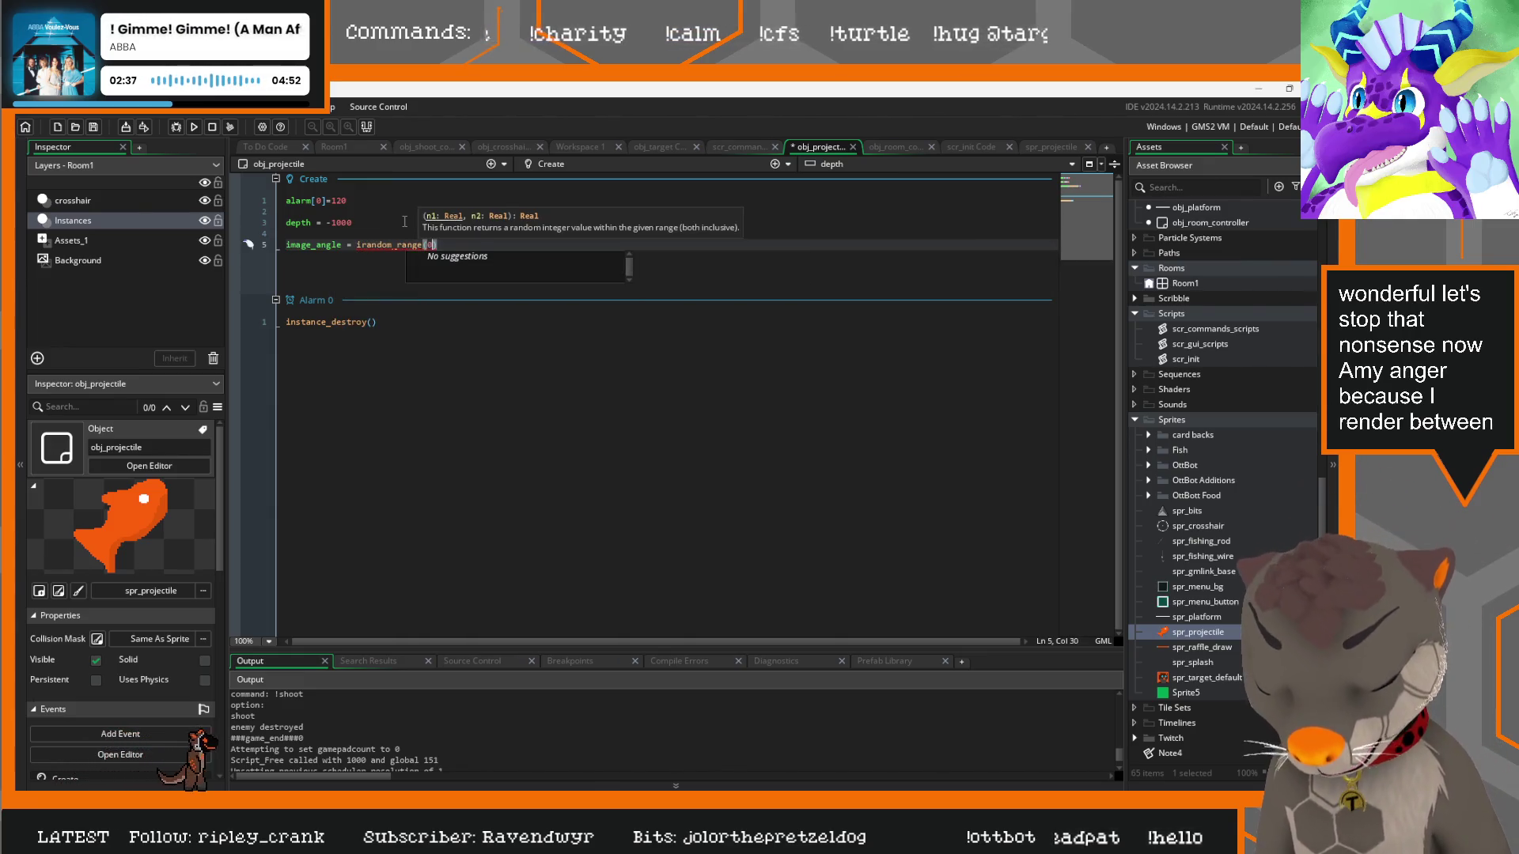
{"action": "type", "text": ",360"}
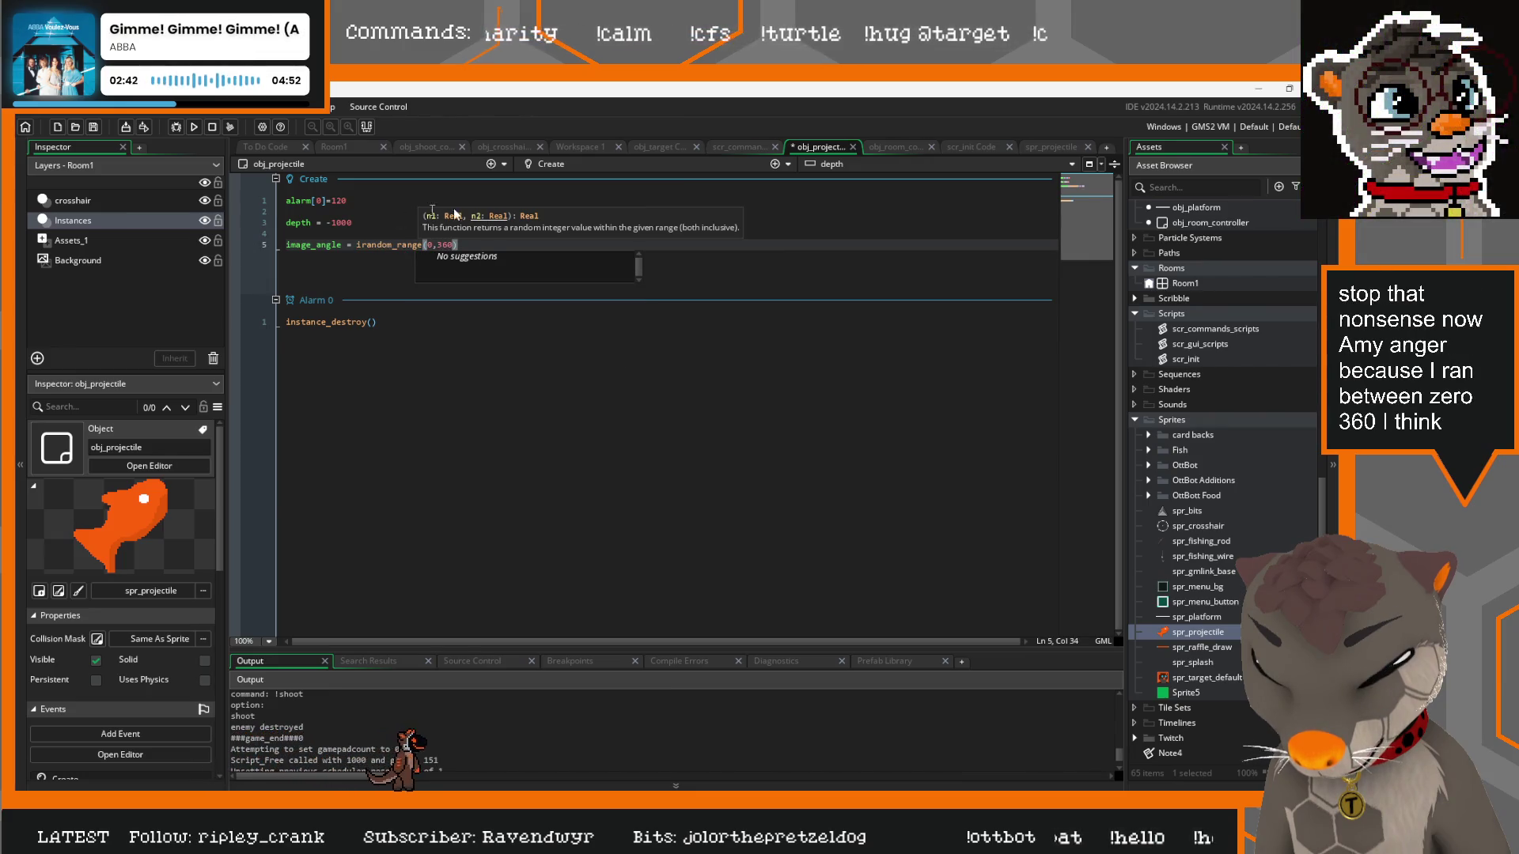
Change the angle's upper bound from 360 to 359 and run the game with F5
{"action": "double_click", "coordinate": [429, 245]}
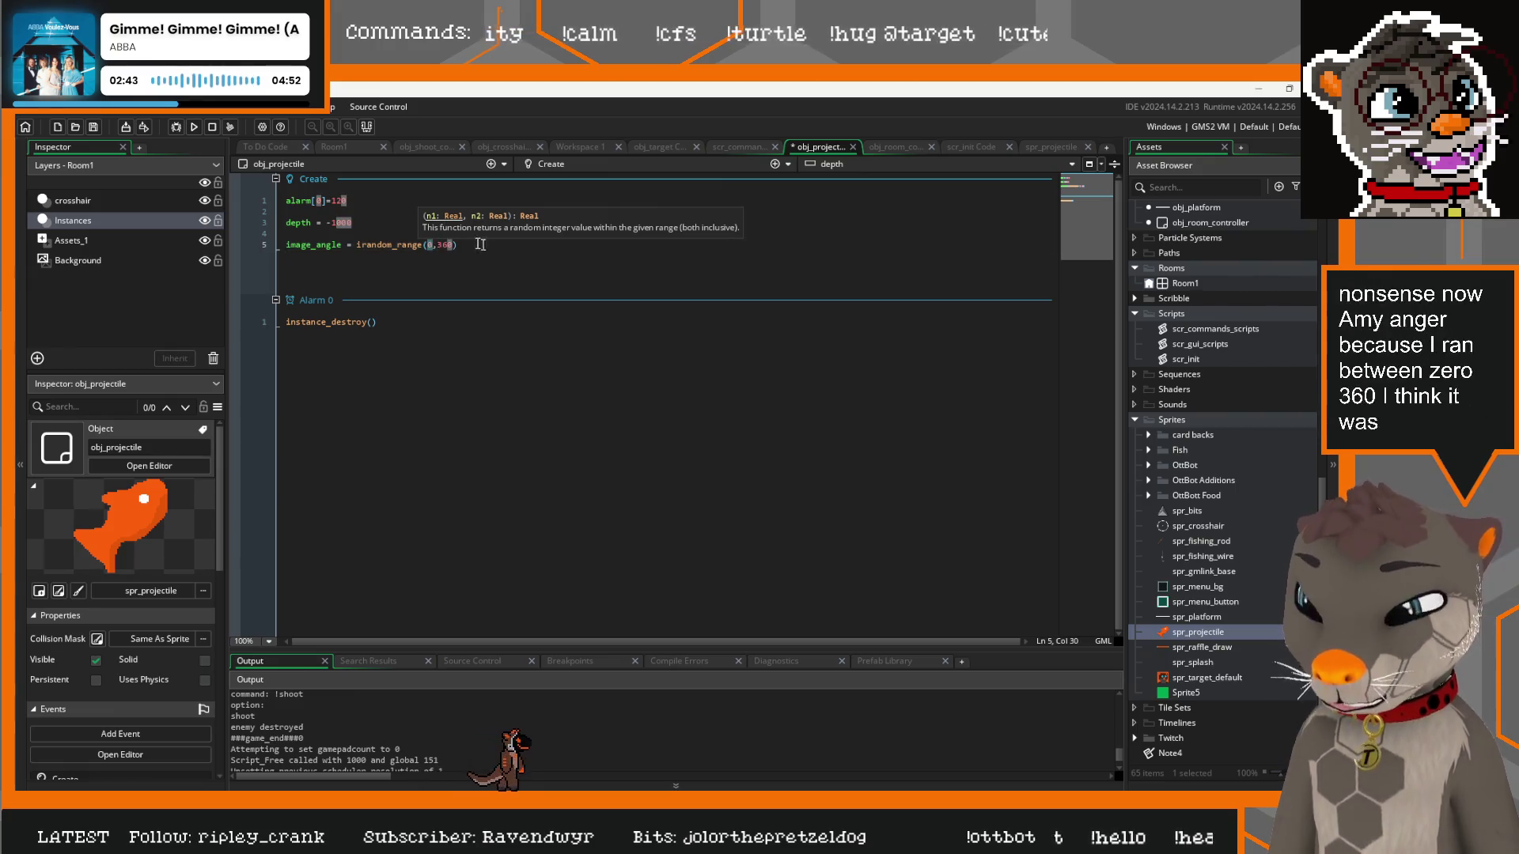
{"action": "left_click", "coordinate": [451, 245]}
{"action": "key", "text": "BackSpace"}
{"action": "key", "text": "BackSpace"}
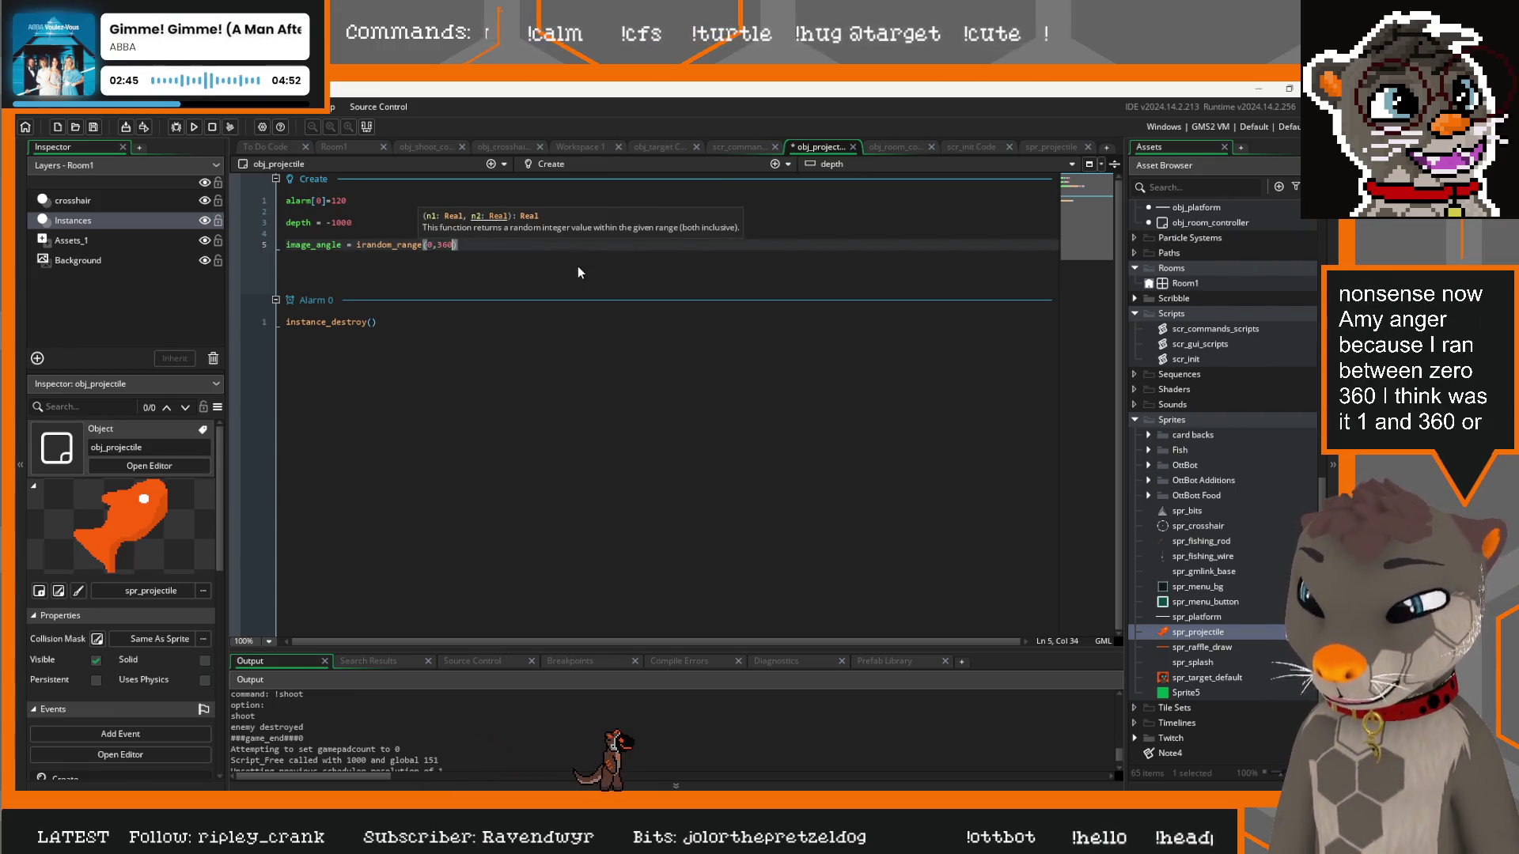
{"action": "type", "text": "59"}
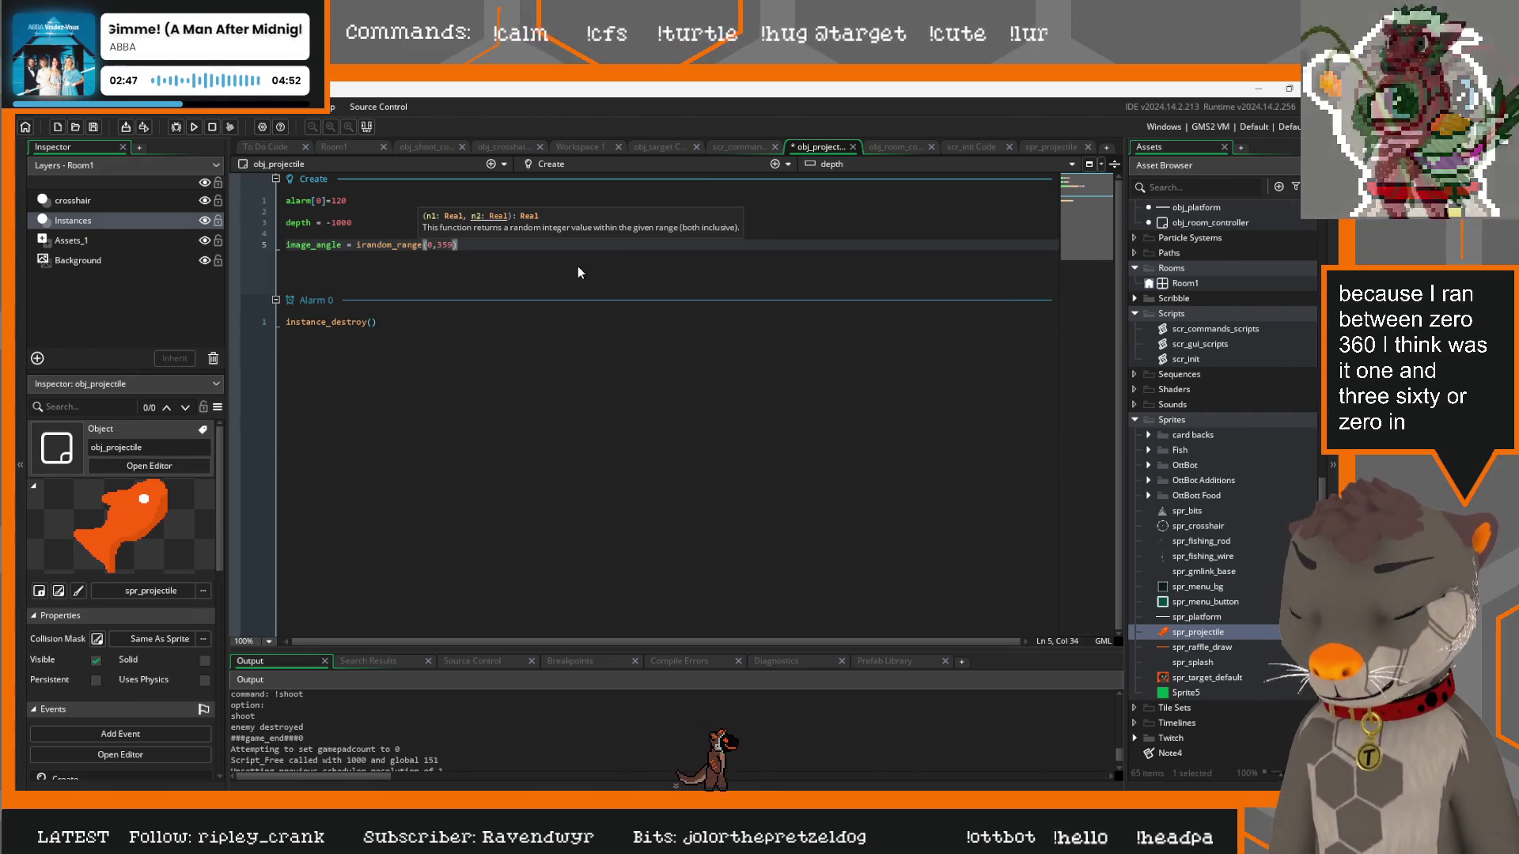
{"action": "key", "text": "F5"}
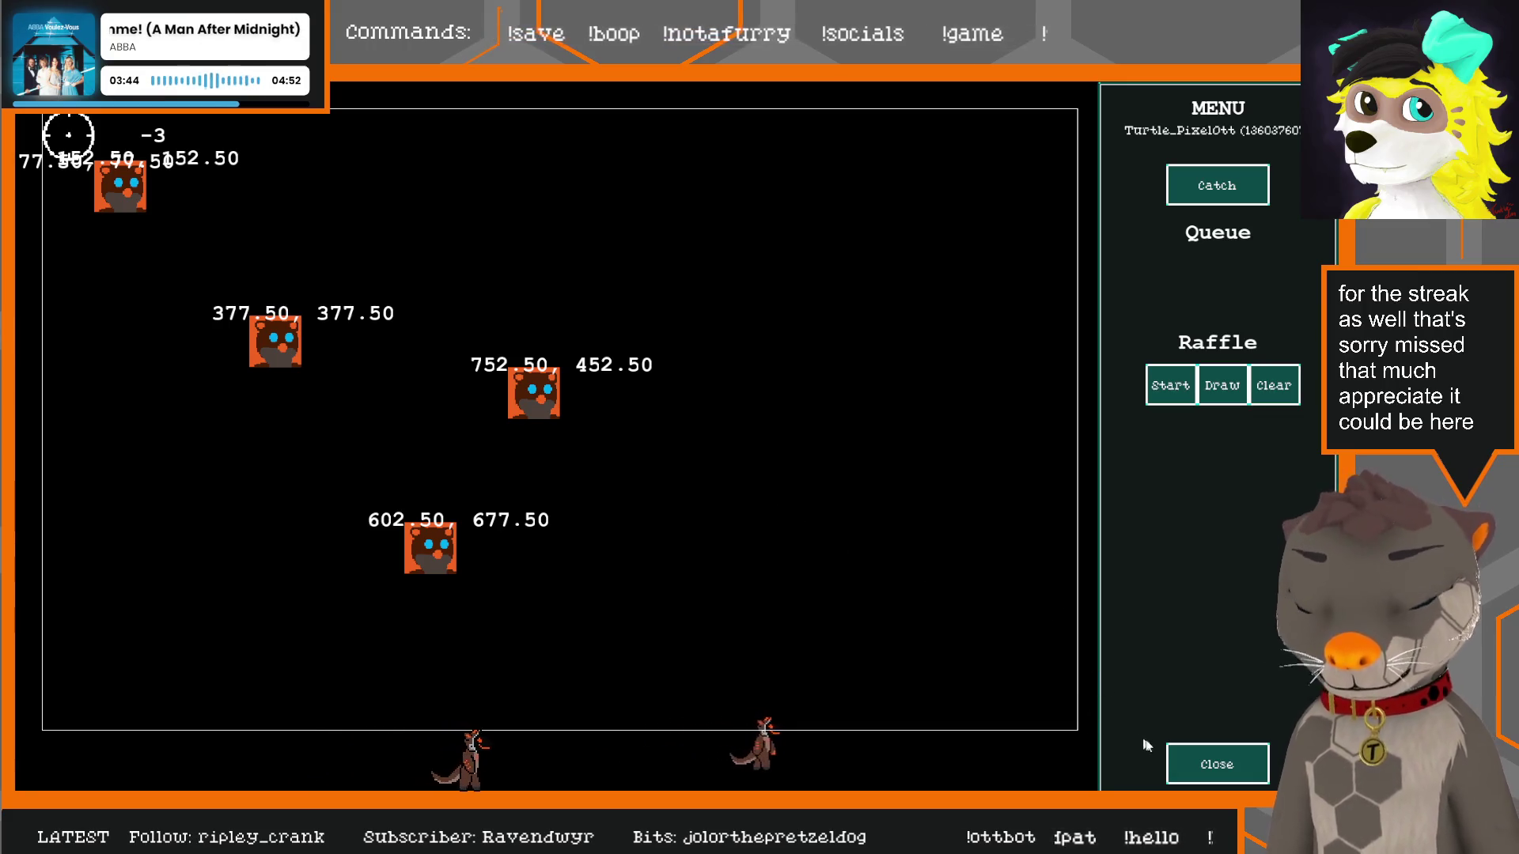
Watch the drifting fish targets, then close the running test game
{"action": "left_click", "coordinate": [1219, 767]}
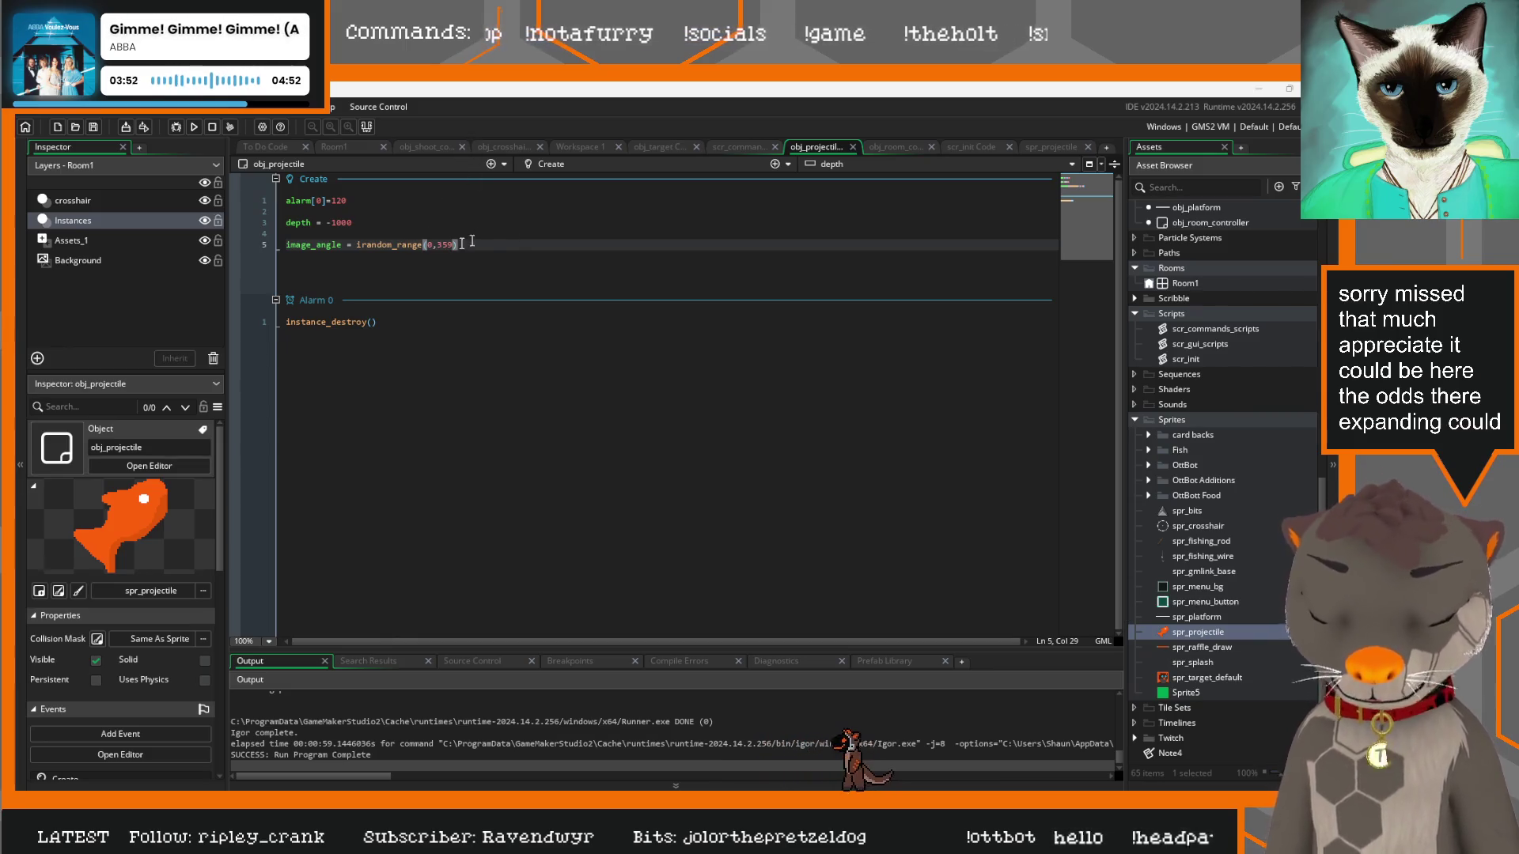
Open obj_crosshair's Alarm 0 code, cut the target respawn block, and undo a misplaced paste
{"action": "left_click", "coordinate": [435, 147]}
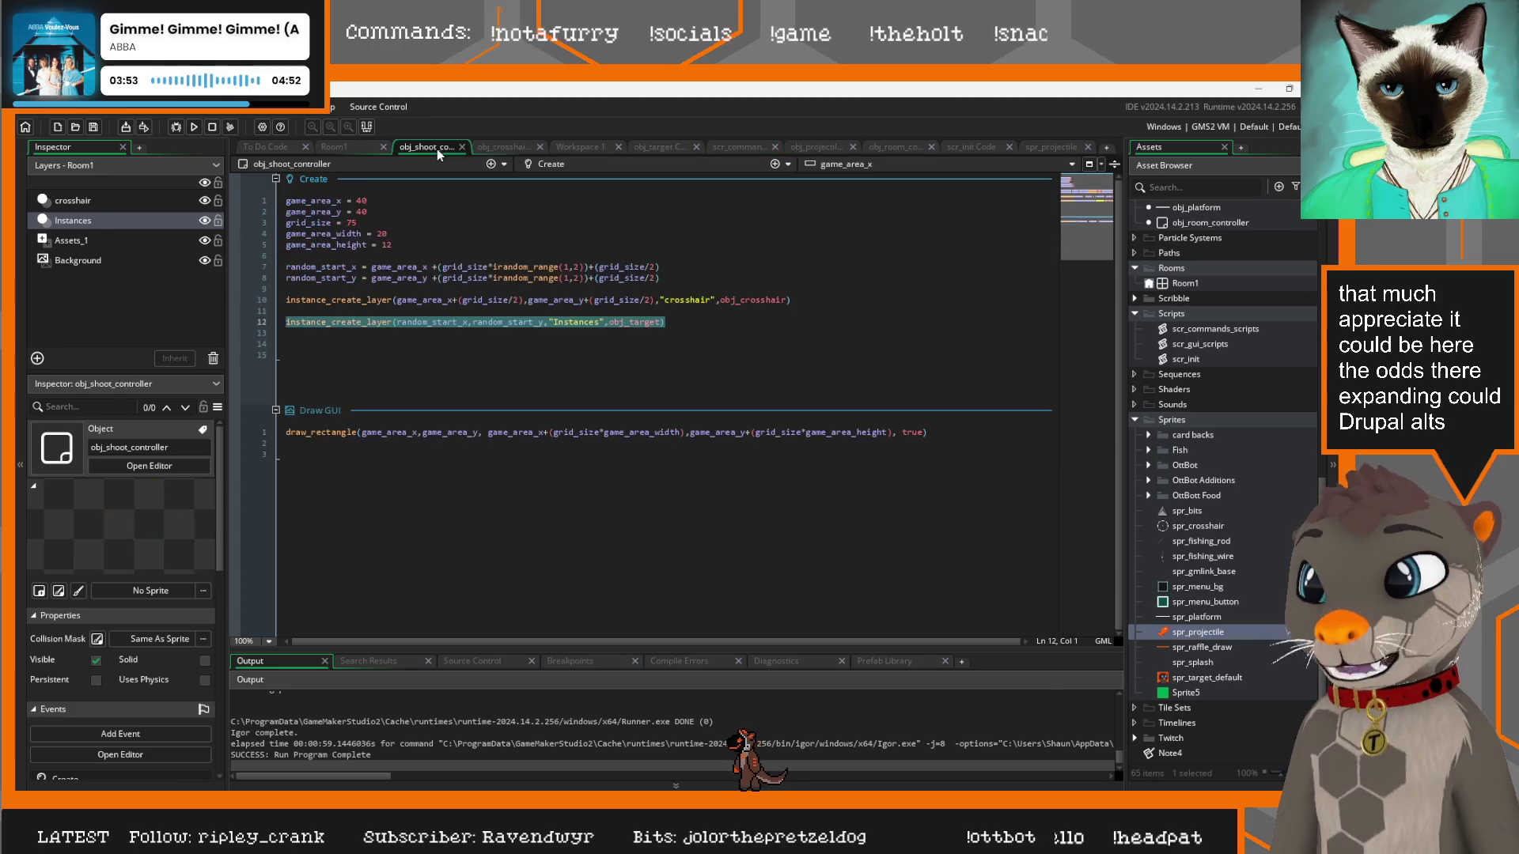
{"action": "left_click", "coordinate": [507, 147]}
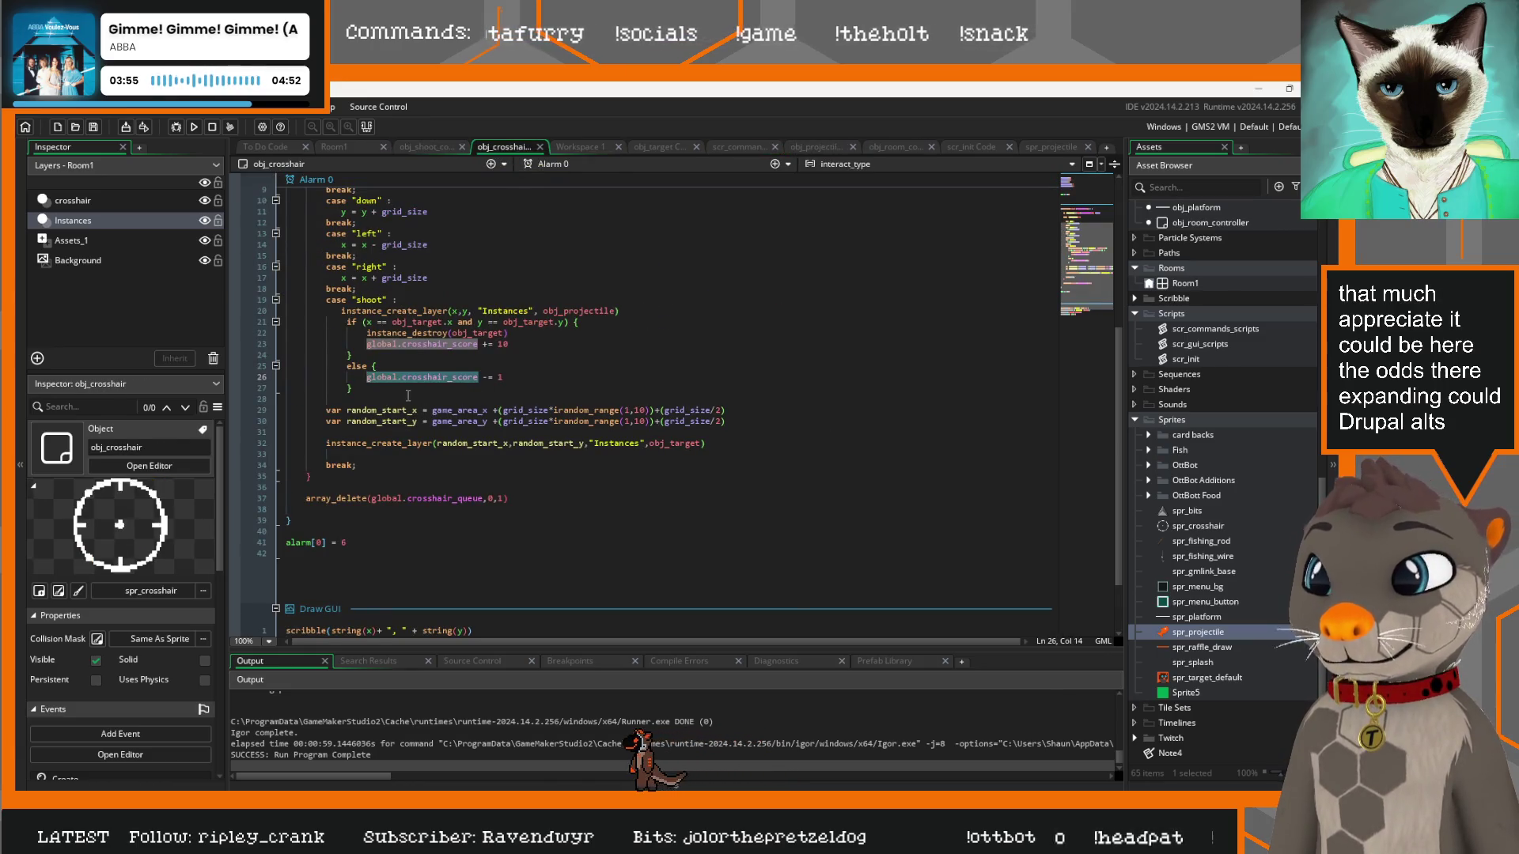
{"action": "left_click_drag", "start_coordinate": [361, 465], "coordinate": [255, 410]}
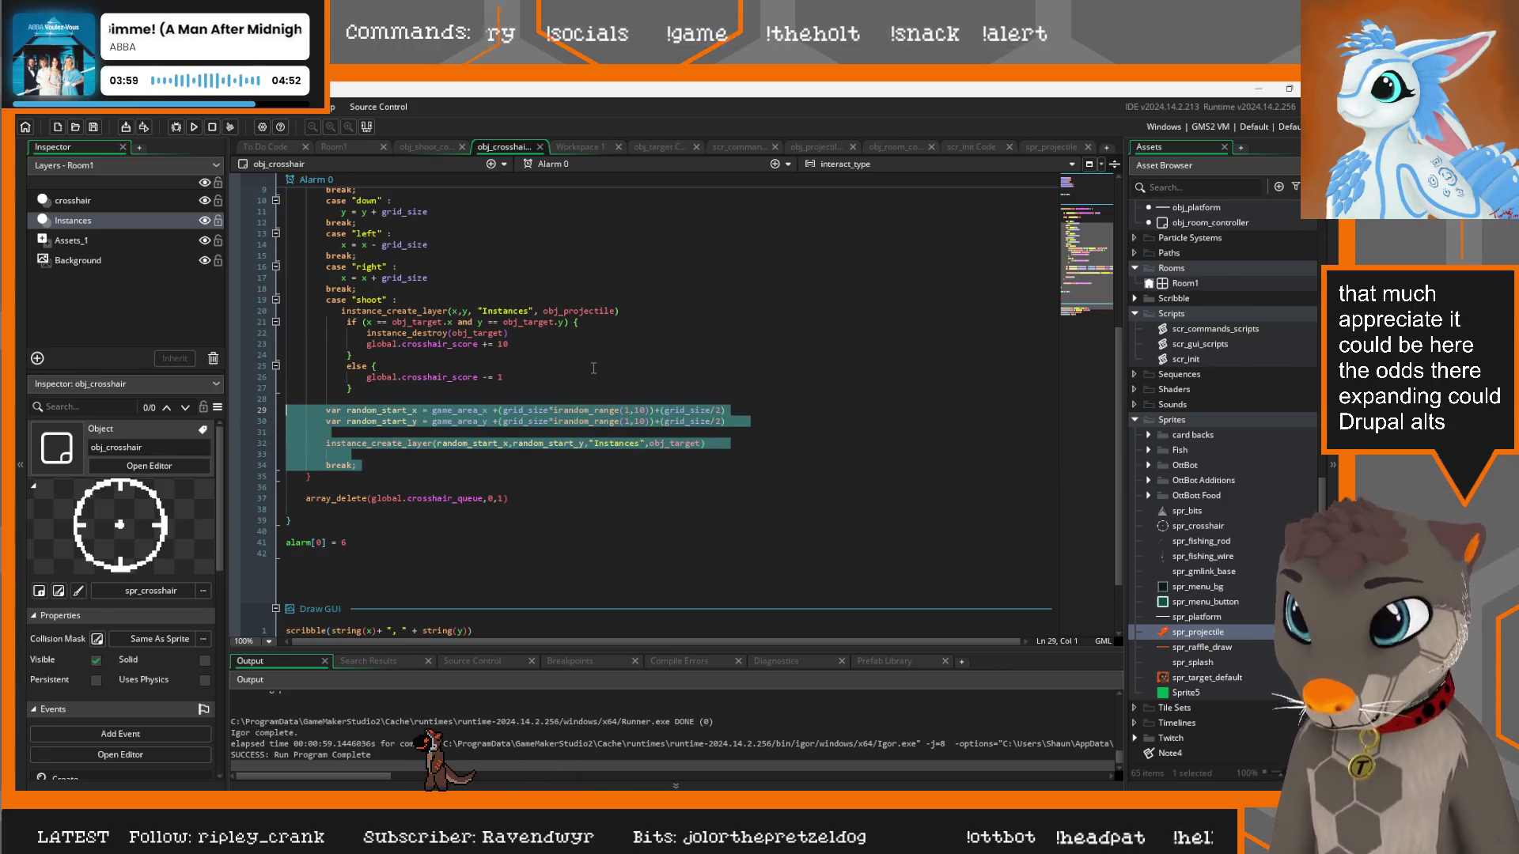
{"action": "key", "text": "ctrl+x"}
{"action": "left_click", "coordinate": [621, 344]}
{"action": "key", "text": "Return"}
{"action": "key", "text": "Return"}
{"action": "key", "text": "Return"}
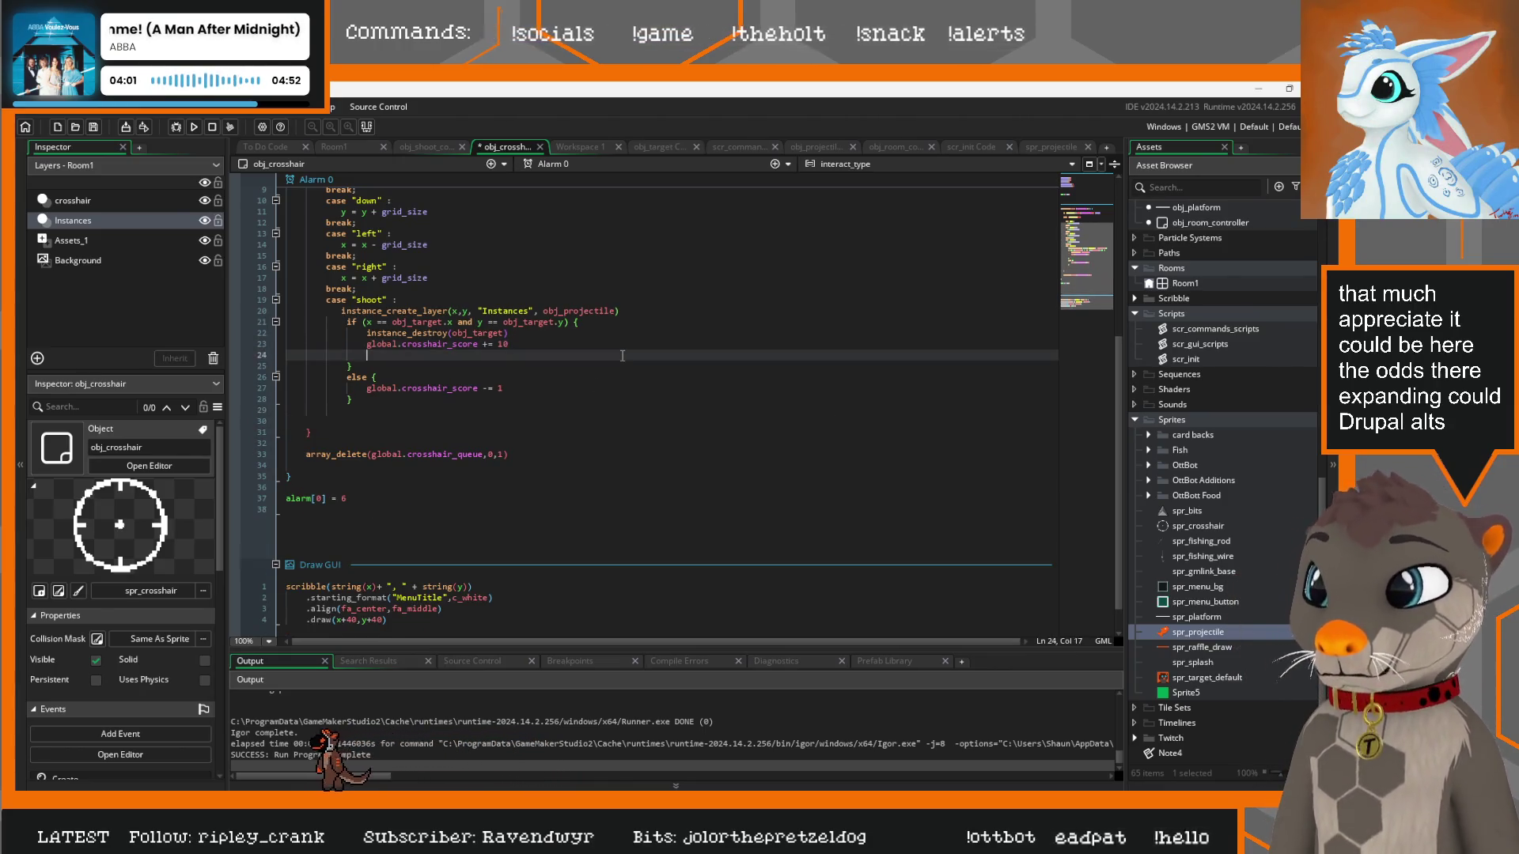
{"action": "key", "text": "ctrl+v"}
{"action": "key", "text": "Return"}
{"action": "key", "text": "ctrl+z"}
{"action": "key", "text": "ctrl+z"}
{"action": "key", "text": "ctrl+z"}
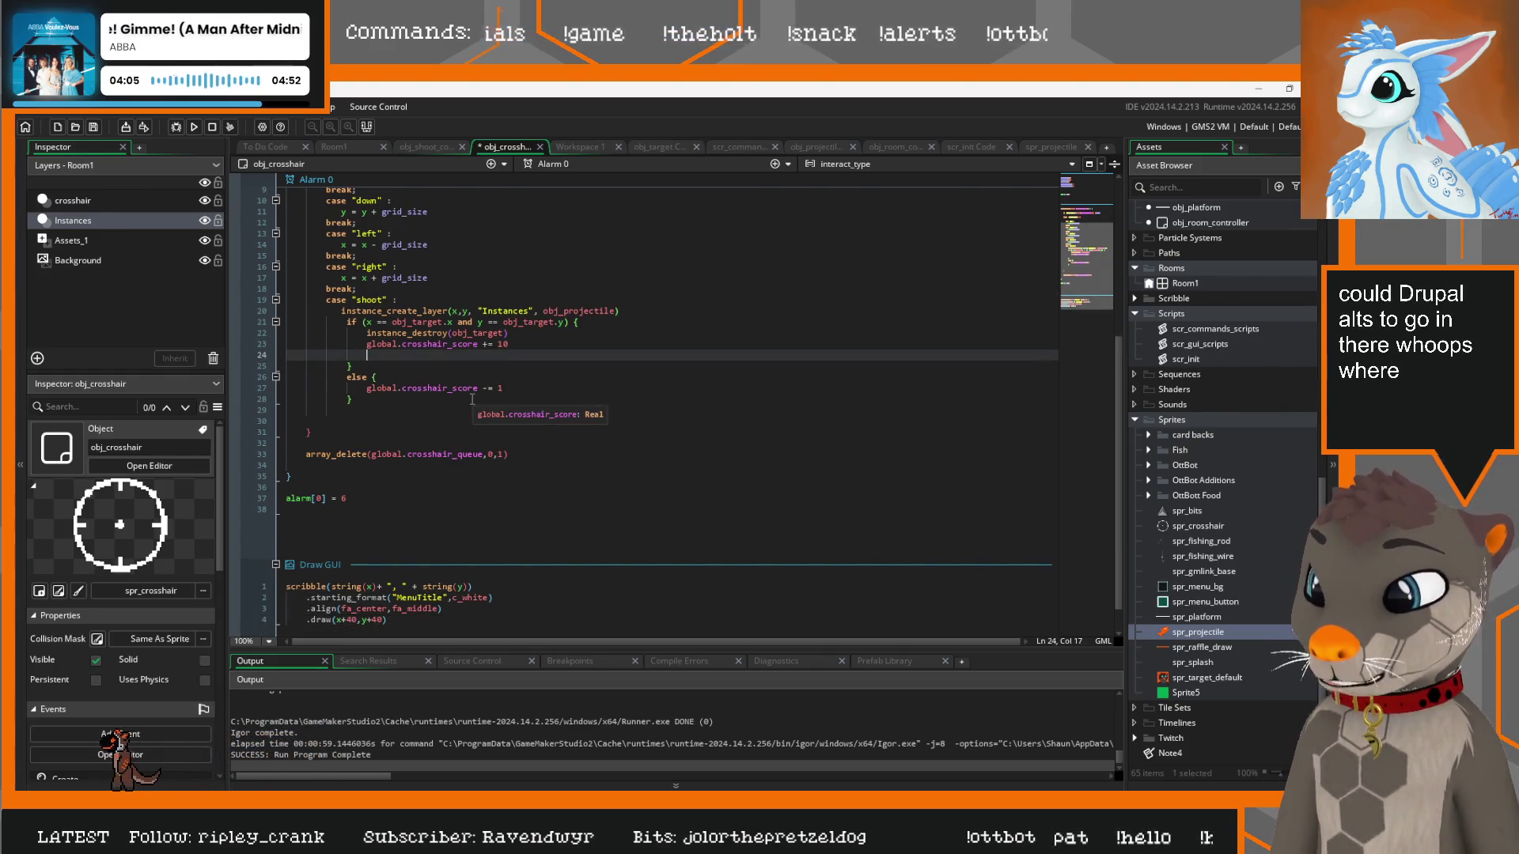
{"action": "key", "text": "ctrl+z"}
{"action": "key", "text": "ctrl+z"}
{"action": "key", "text": "ctrl+z"}
{"action": "key", "text": "ctrl+z"}
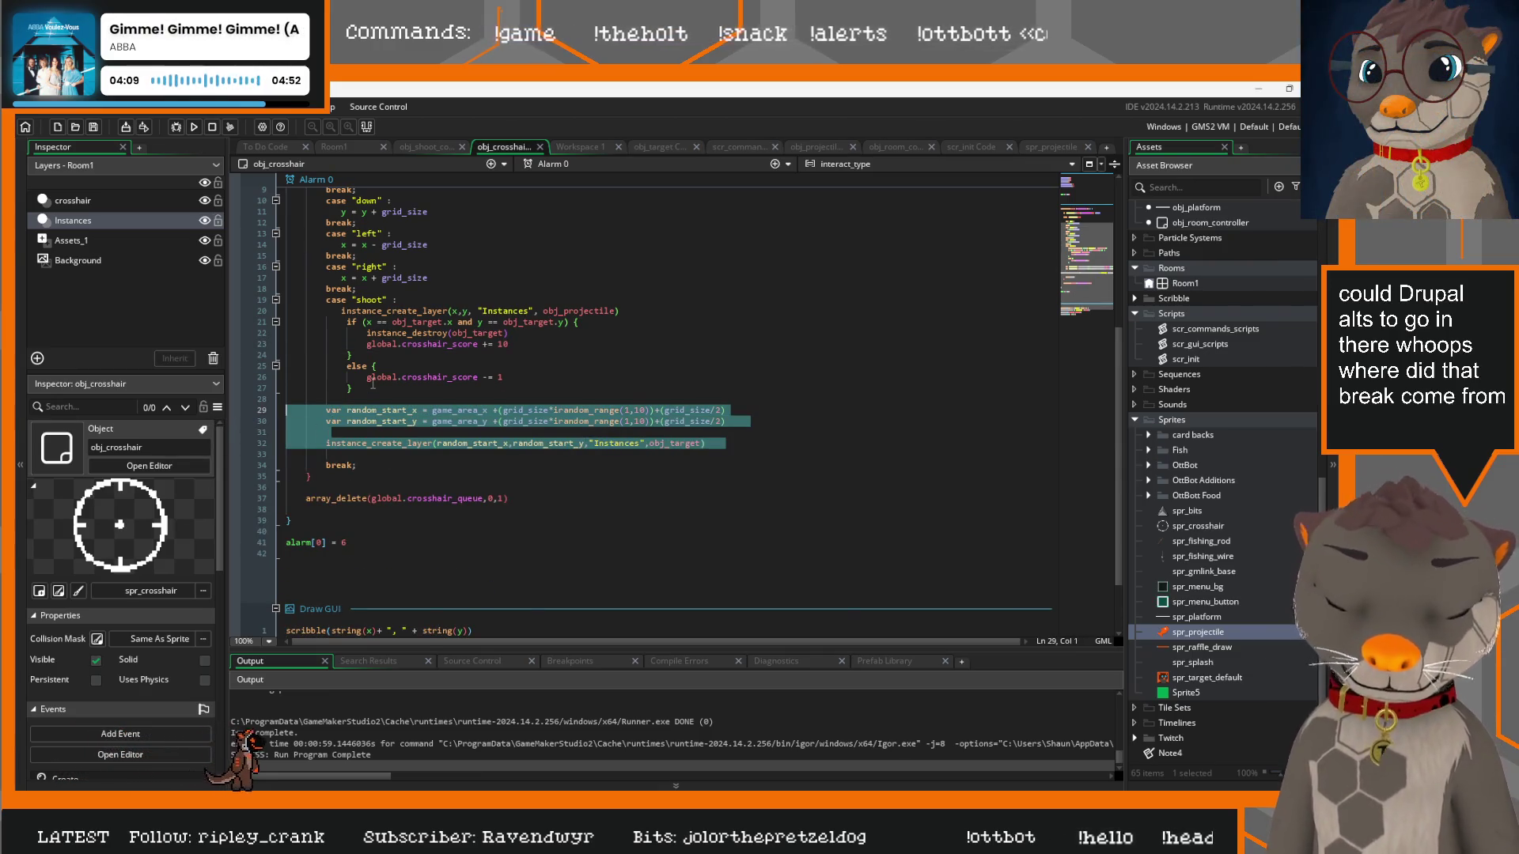
Move the respawn lines to just after score += 10 inside the hit branch
{"action": "key", "text": "ctrl+x"}
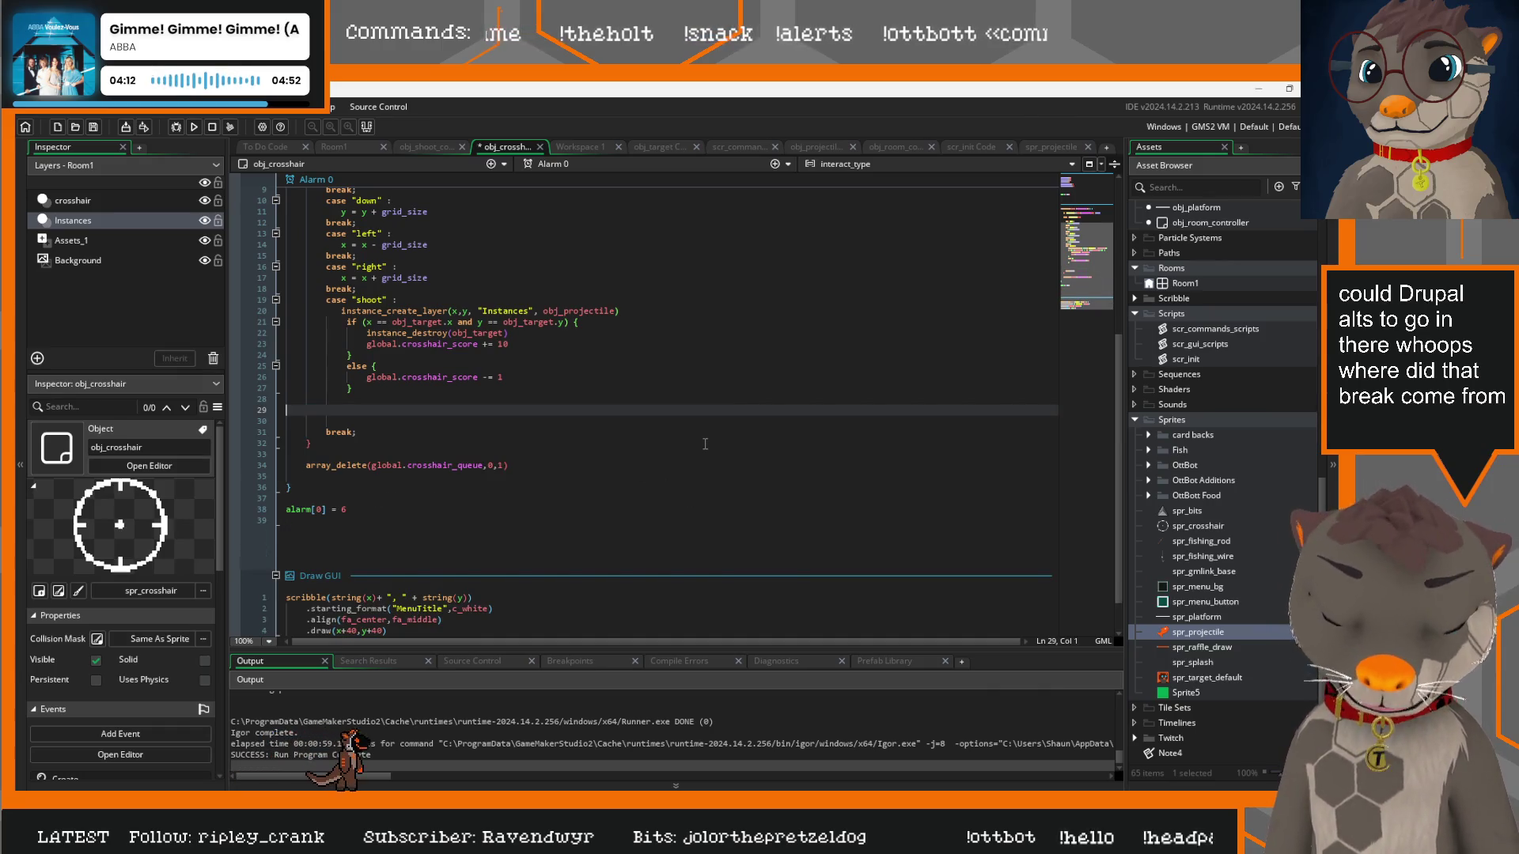
{"action": "key", "text": "BackSpace"}
{"action": "key", "text": "BackSpace"}
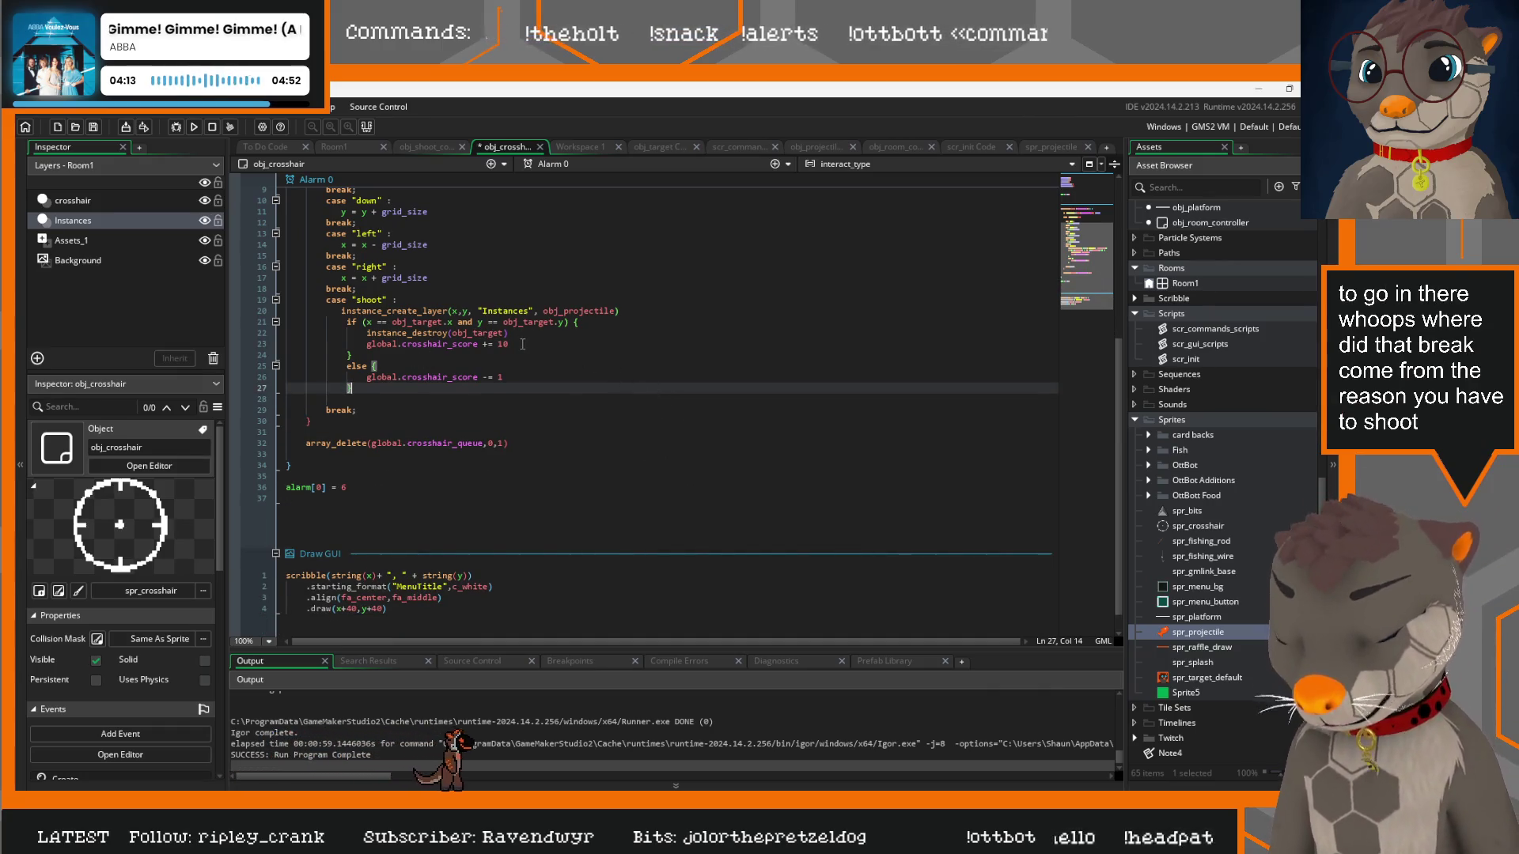
{"action": "left_click", "coordinate": [522, 344]}
{"action": "key", "text": "Return"}
{"action": "key", "text": "ctrl+v"}
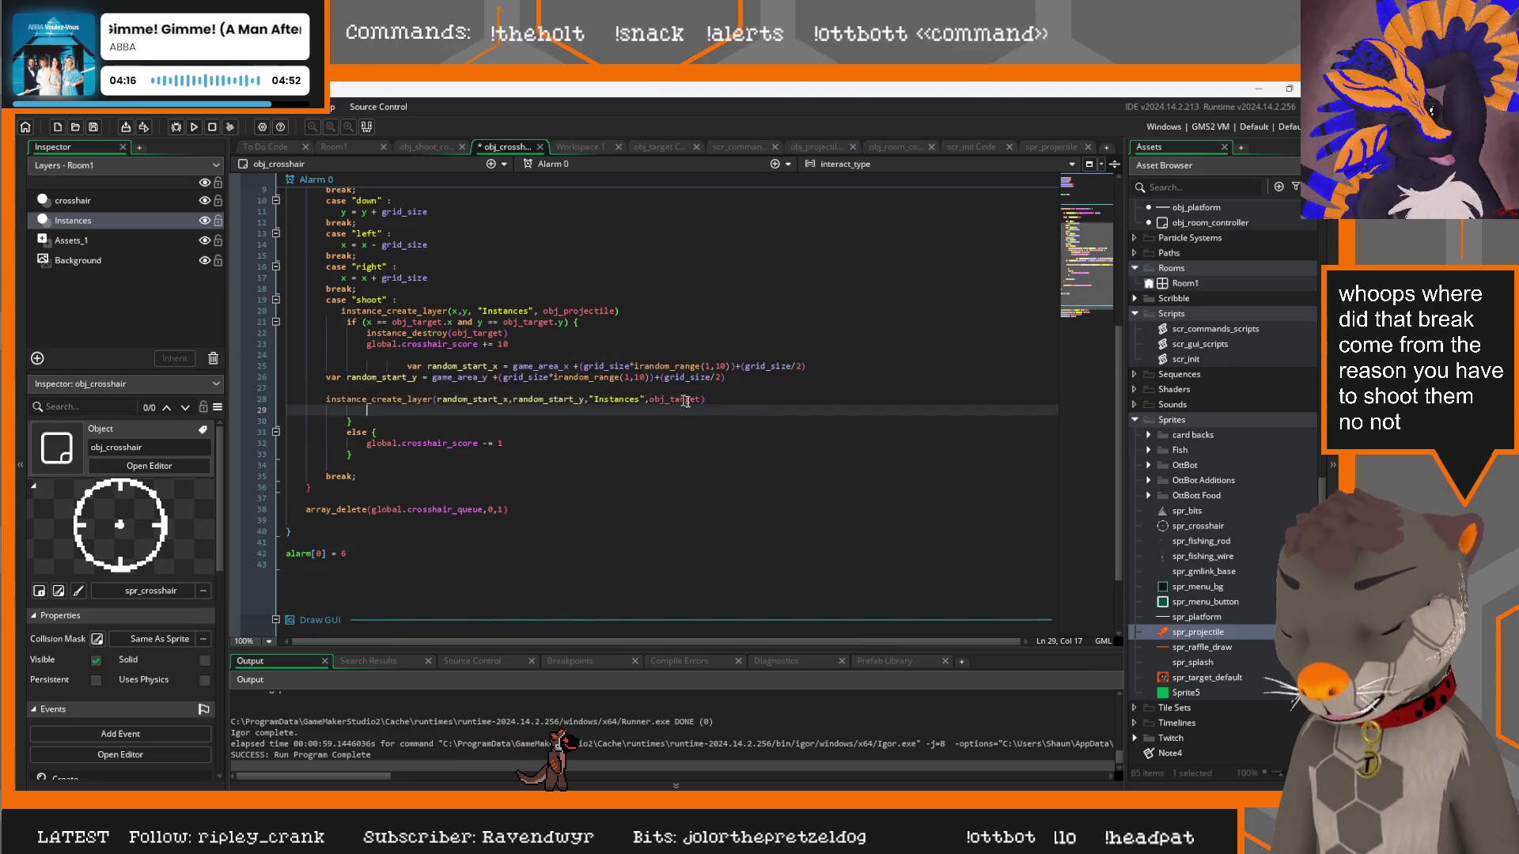
{"action": "left_click_drag", "start_coordinate": [701, 399], "coordinate": [185, 366]}
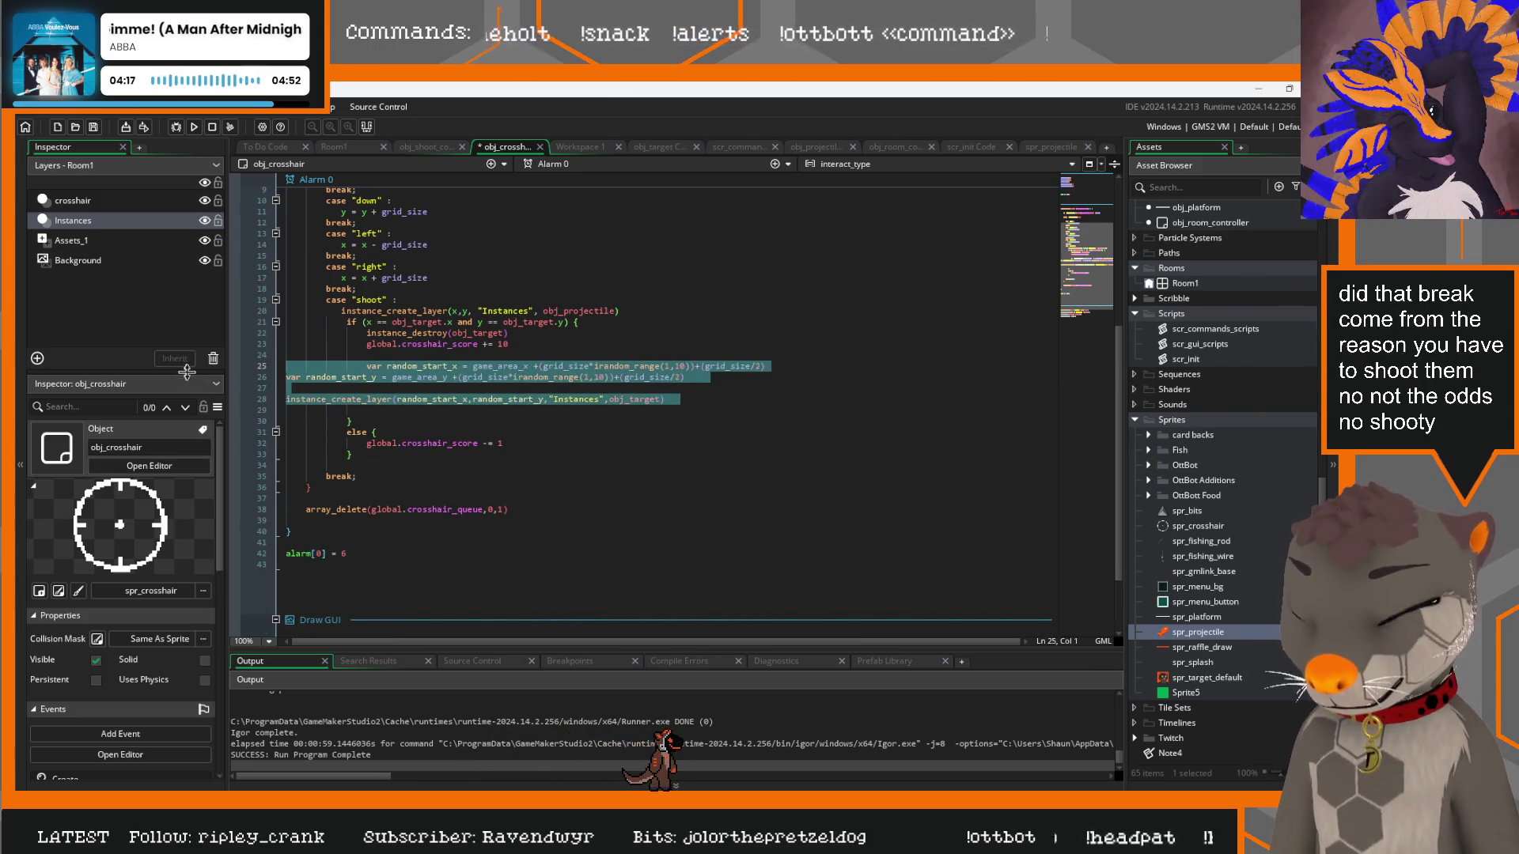
{"action": "key", "text": "shift+Tab"}
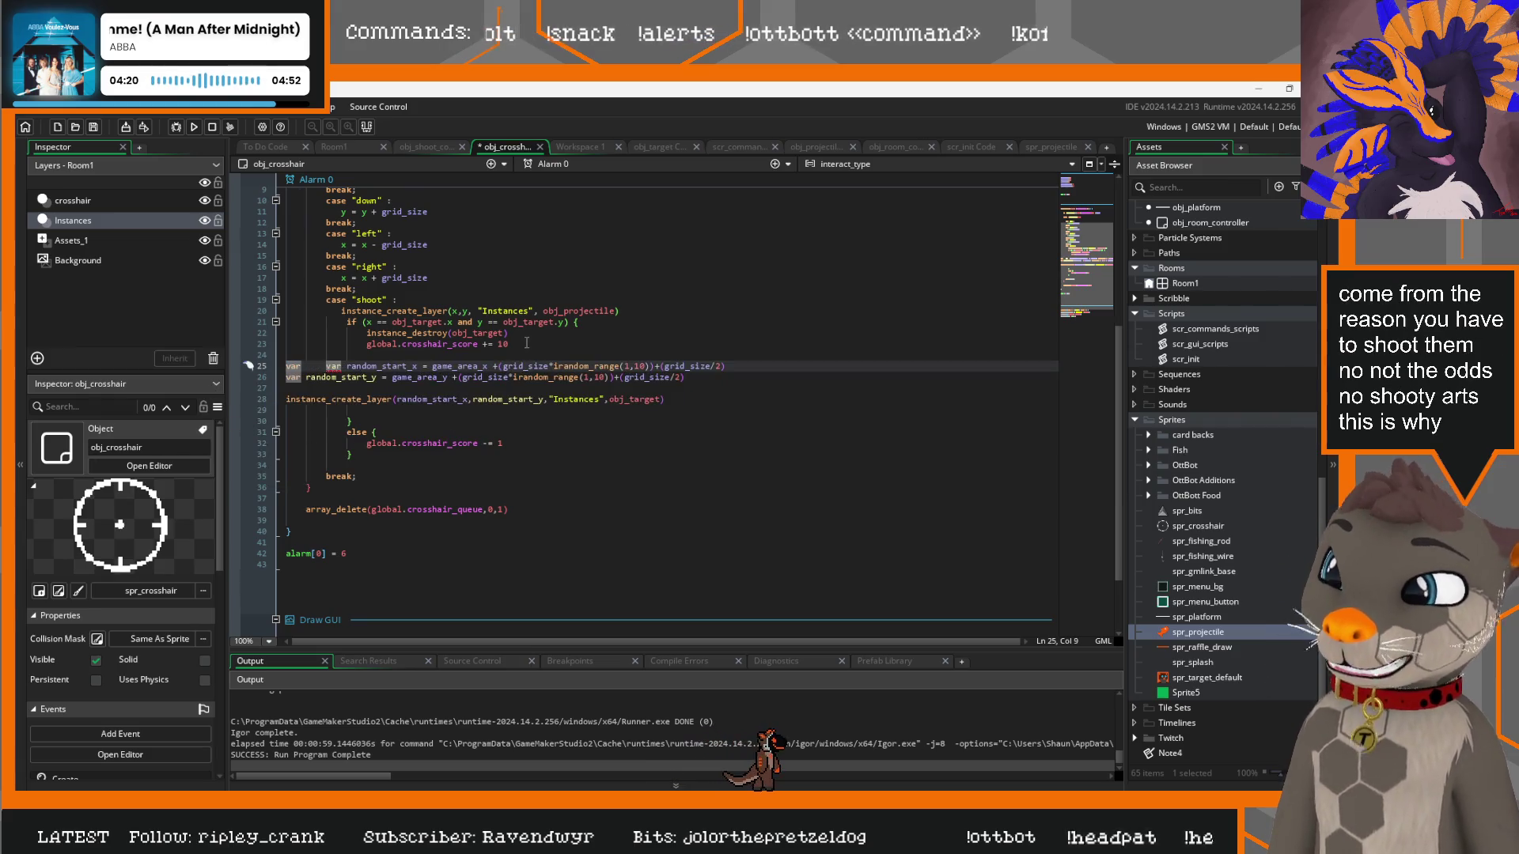
Remove the stray duplicate var and indent the four respawn lines to match the hit branch
{"action": "key", "text": "Home"}
{"action": "key", "text": "Delete"}
{"action": "key", "text": "Delete"}
{"action": "key", "text": "Delete"}
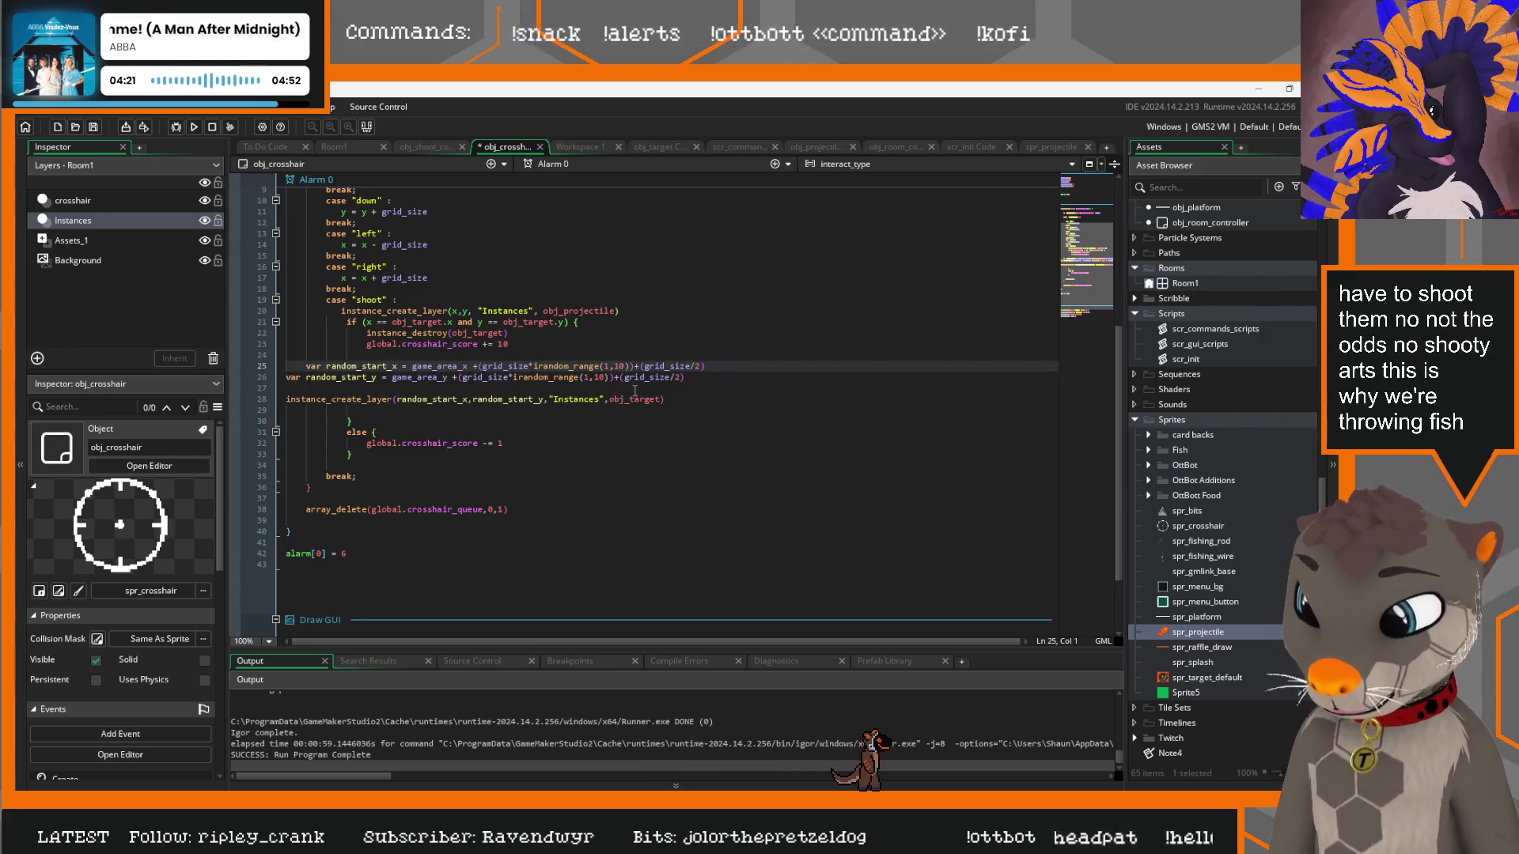
{"action": "key", "text": "Delete"}
{"action": "key", "text": "Delete"}
{"action": "key", "text": "Delete"}
{"action": "left_click_drag", "start_coordinate": [705, 377], "coordinate": [222, 380]}
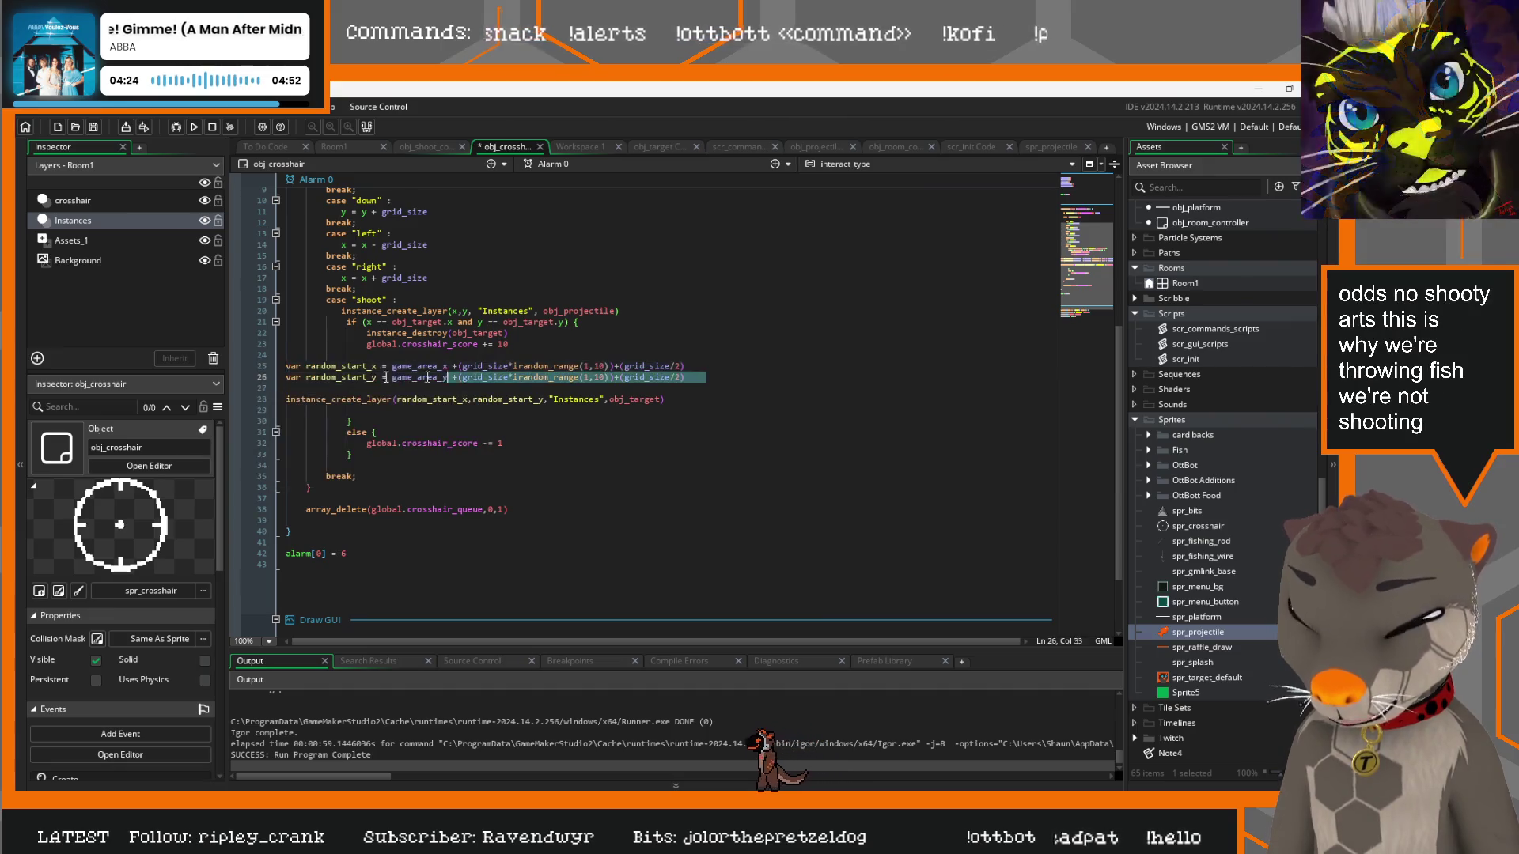
{"action": "mouse_move", "coordinate": [685, 400]}
{"action": "left_mouse_down"}
{"action": "mouse_move", "coordinate": [317, 395]}
{"action": "mouse_move", "coordinate": [259, 366]}
{"action": "left_mouse_up"}
{"action": "key", "text": "Tab"}
{"action": "key", "text": "Tab"}
{"action": "key", "text": "Tab"}
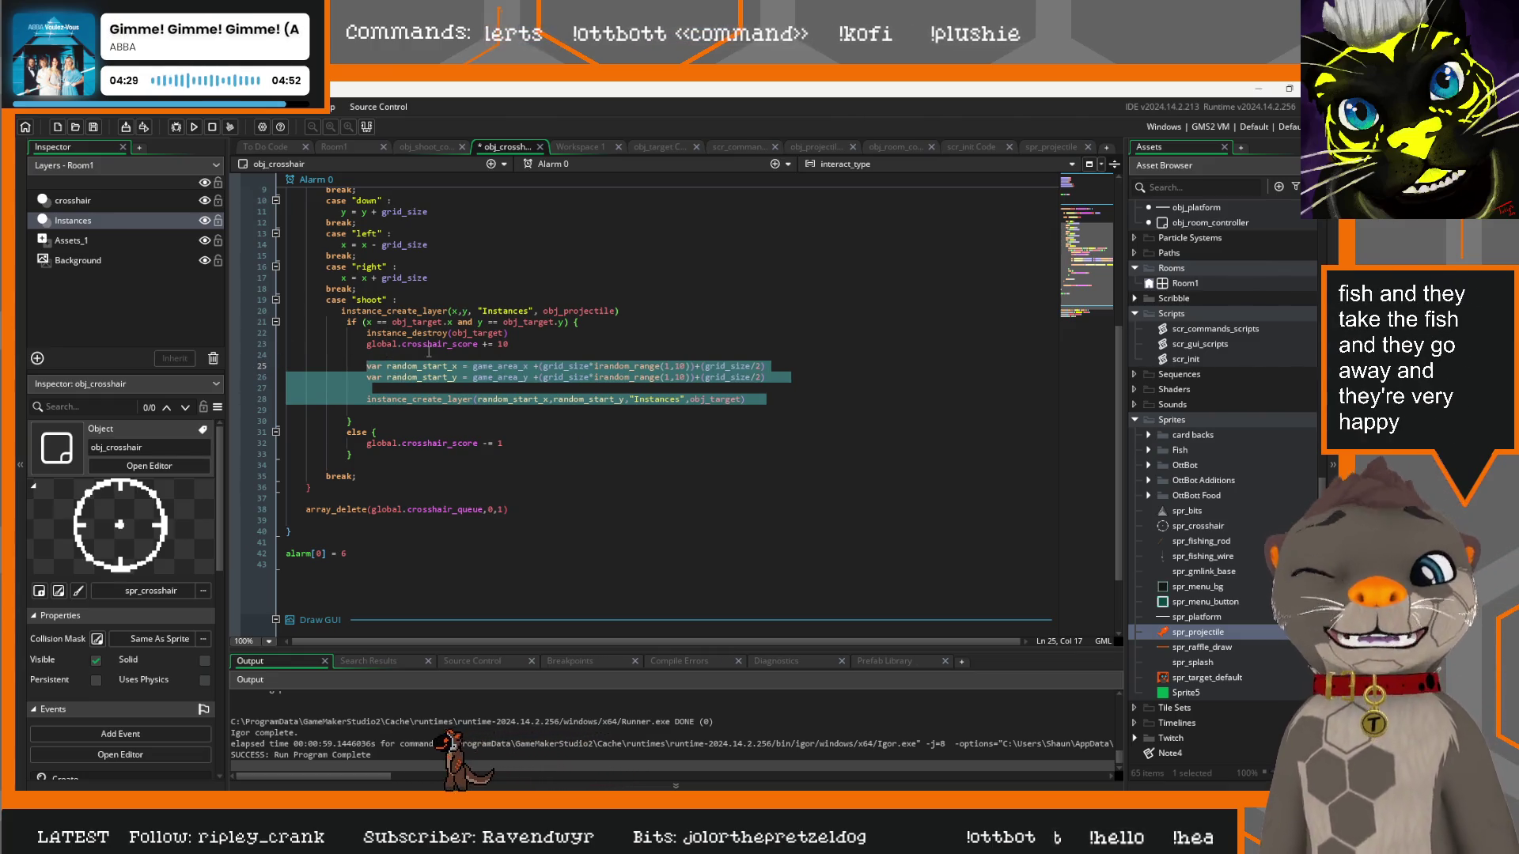
{"action": "left_click", "coordinate": [398, 410]}
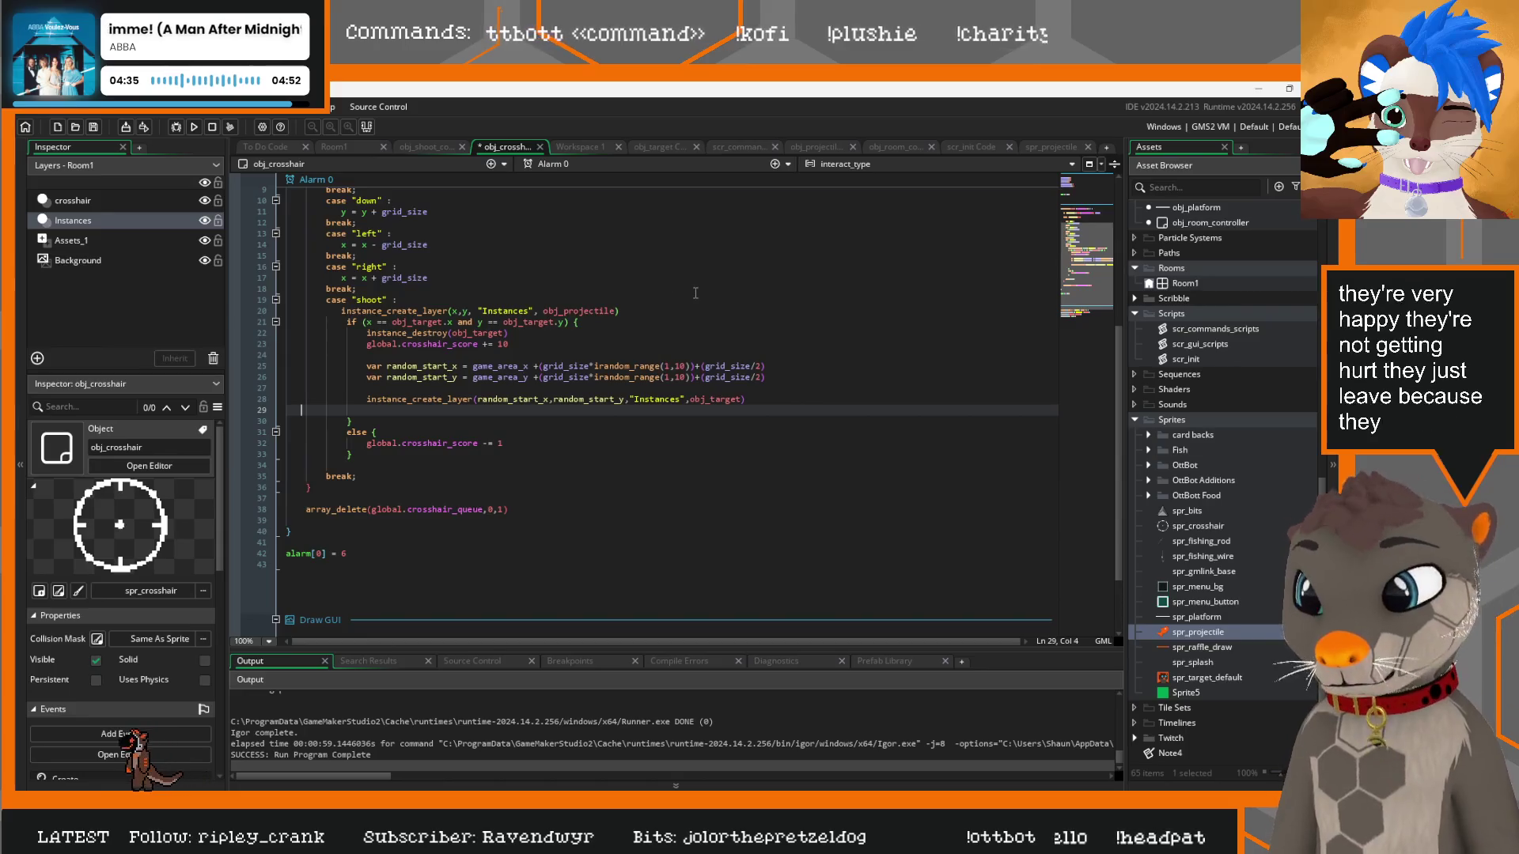
Locate the hit check's closing brace and add a blank line above the hit check
{"action": "left_click", "coordinate": [617, 321]}
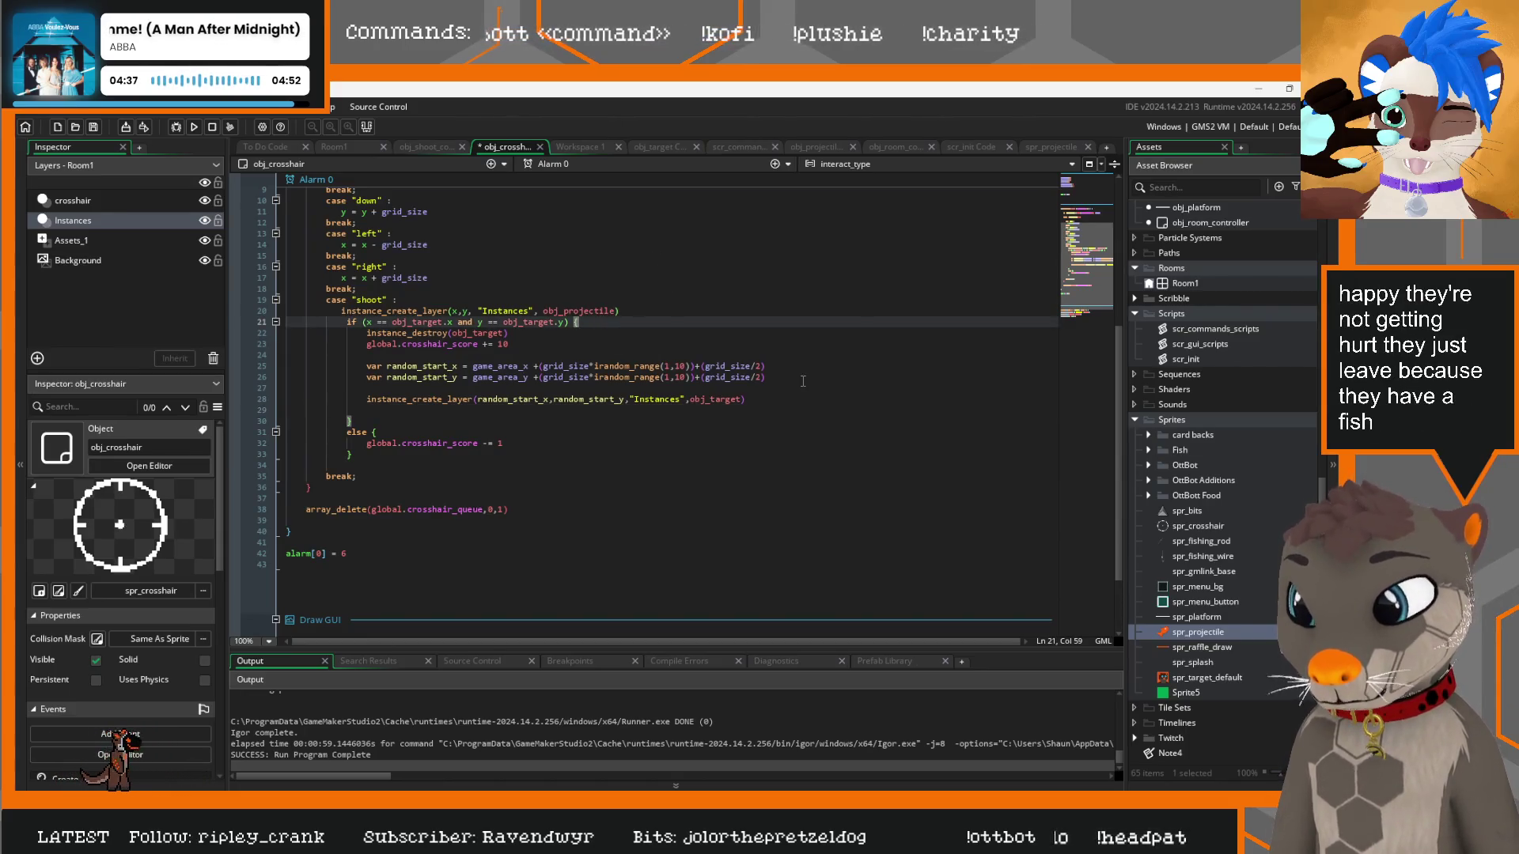
{"action": "left_click", "coordinate": [407, 300]}
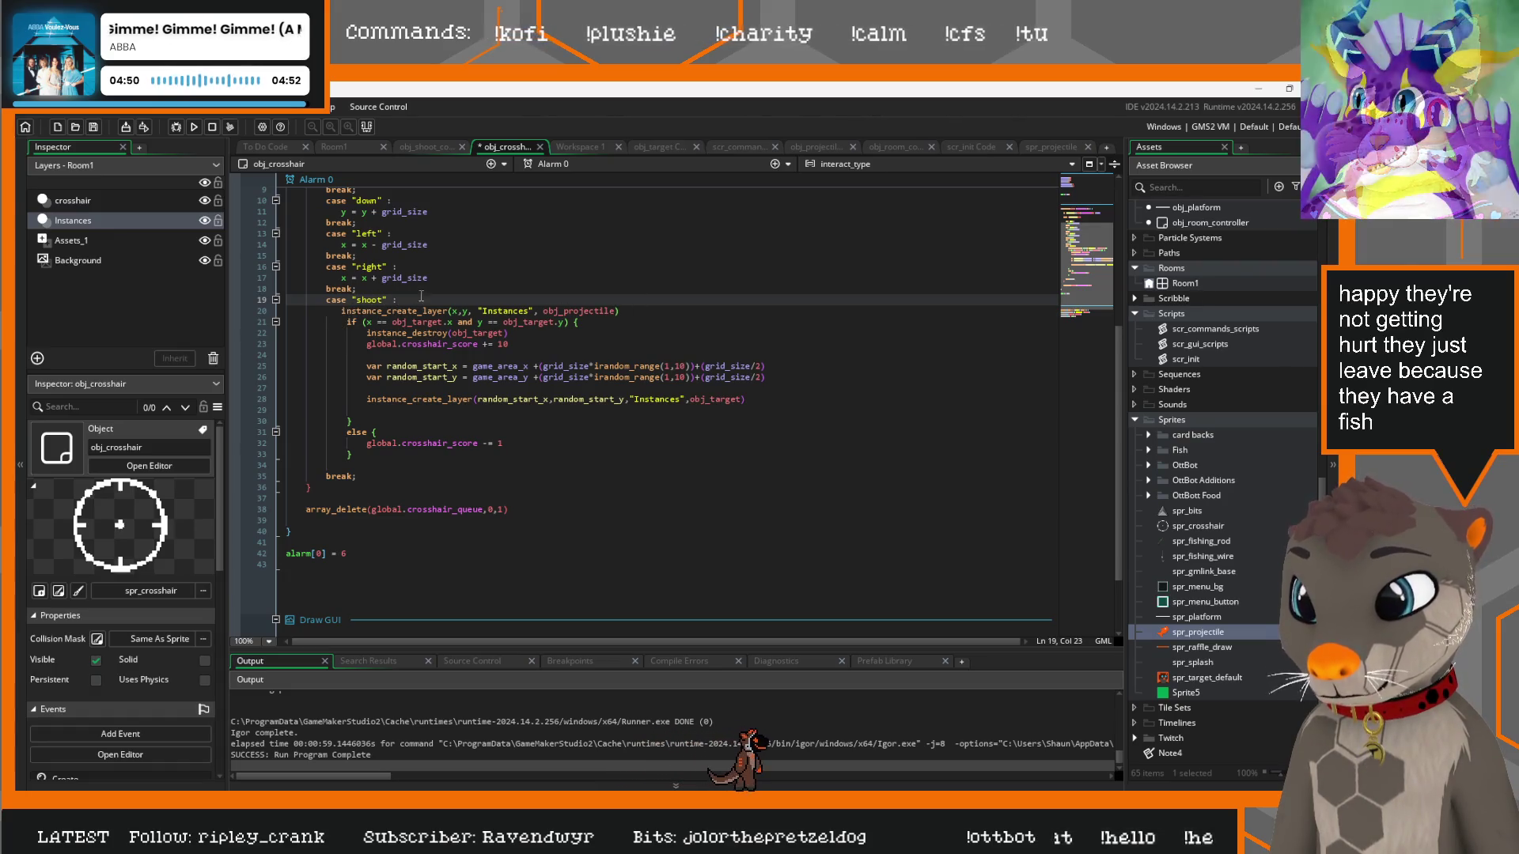
{"action": "left_click", "coordinate": [347, 322]}
{"action": "key", "text": "Return"}
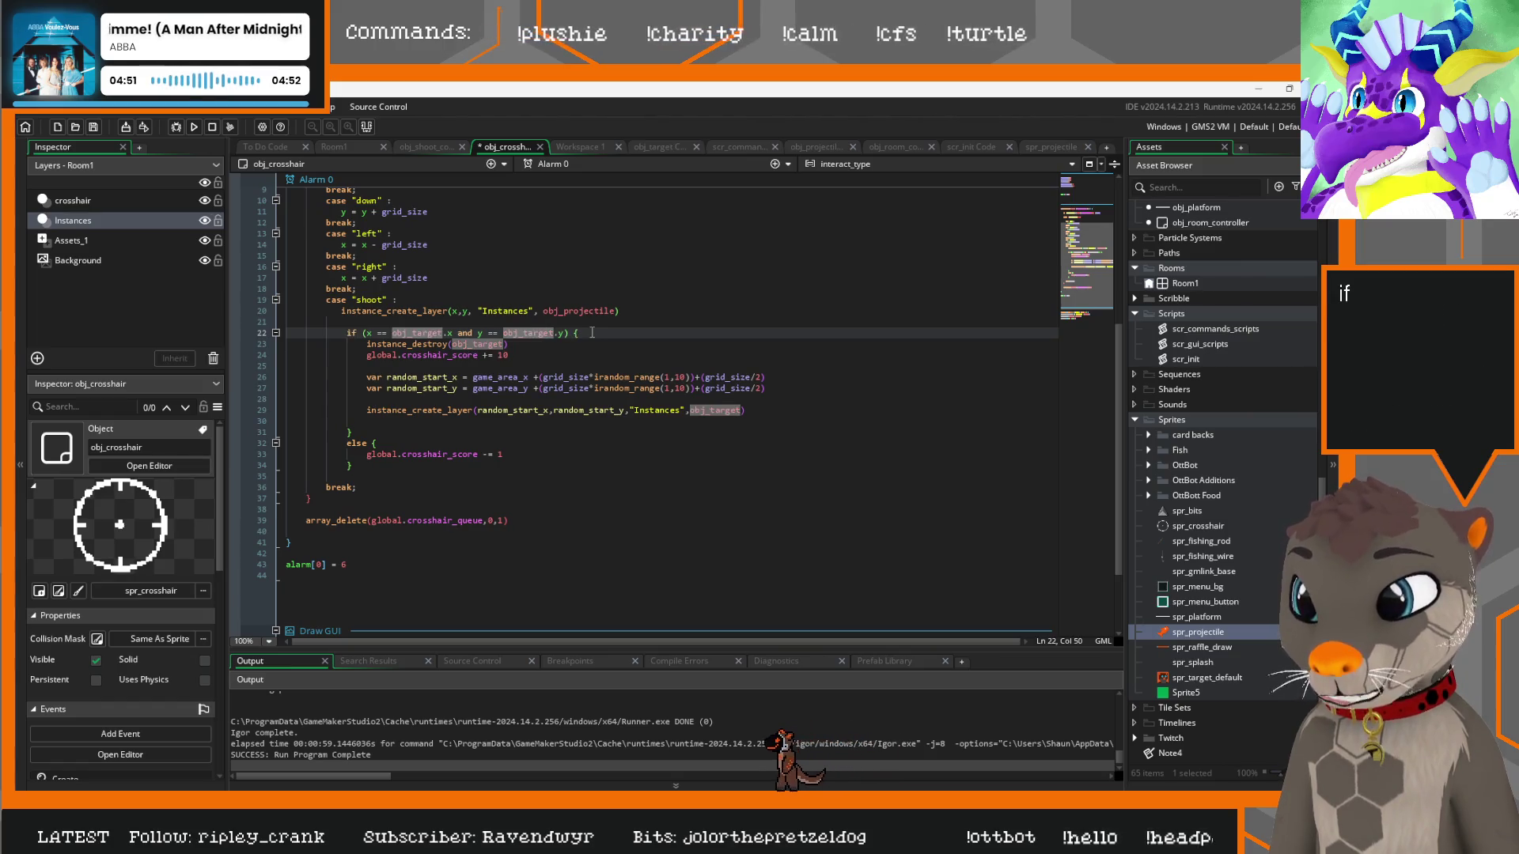
Add a blank line at the start of the hit branch and review the branch body
{"action": "left_click", "coordinate": [598, 330]}
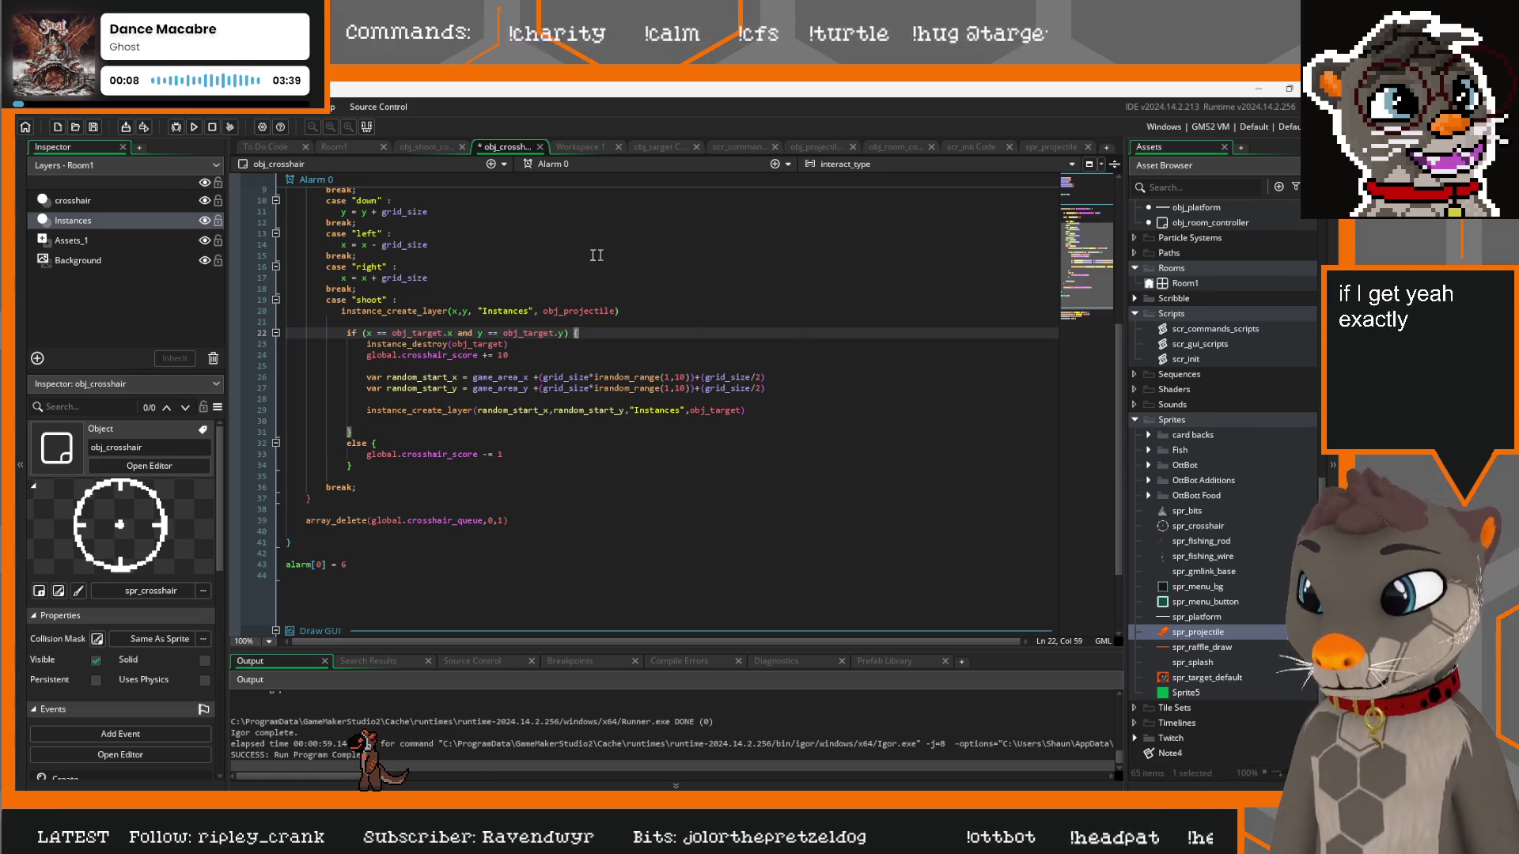
{"action": "key", "text": "Return"}
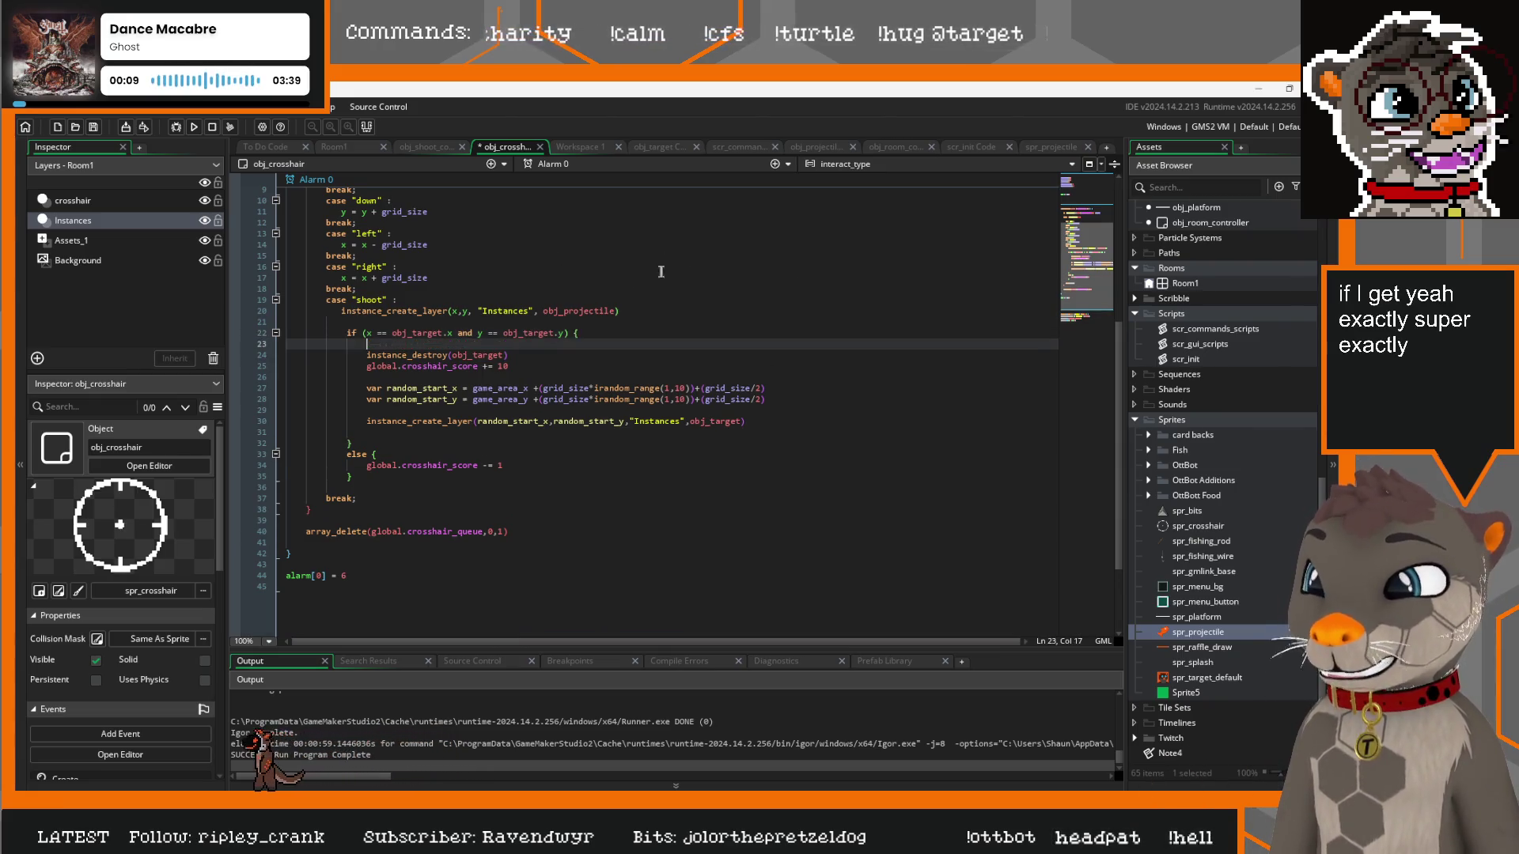
{"action": "mouse_move", "coordinate": [354, 444]}
{"action": "left_mouse_down"}
{"action": "mouse_move", "coordinate": [316, 344]}
{"action": "mouse_move", "coordinate": [272, 334]}
{"action": "left_mouse_up"}
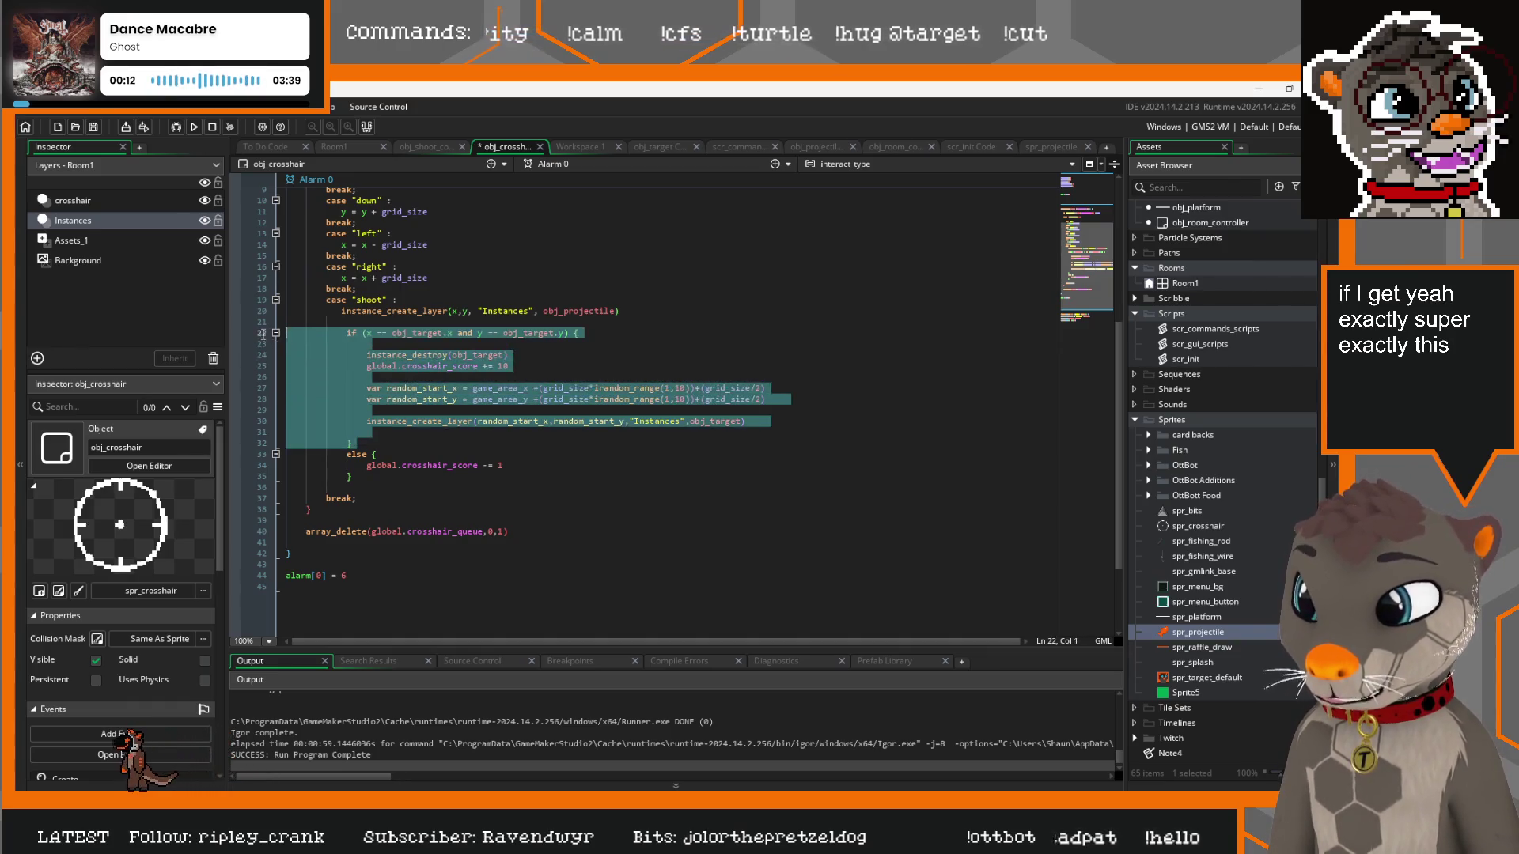
{"action": "left_click", "coordinate": [604, 333]}
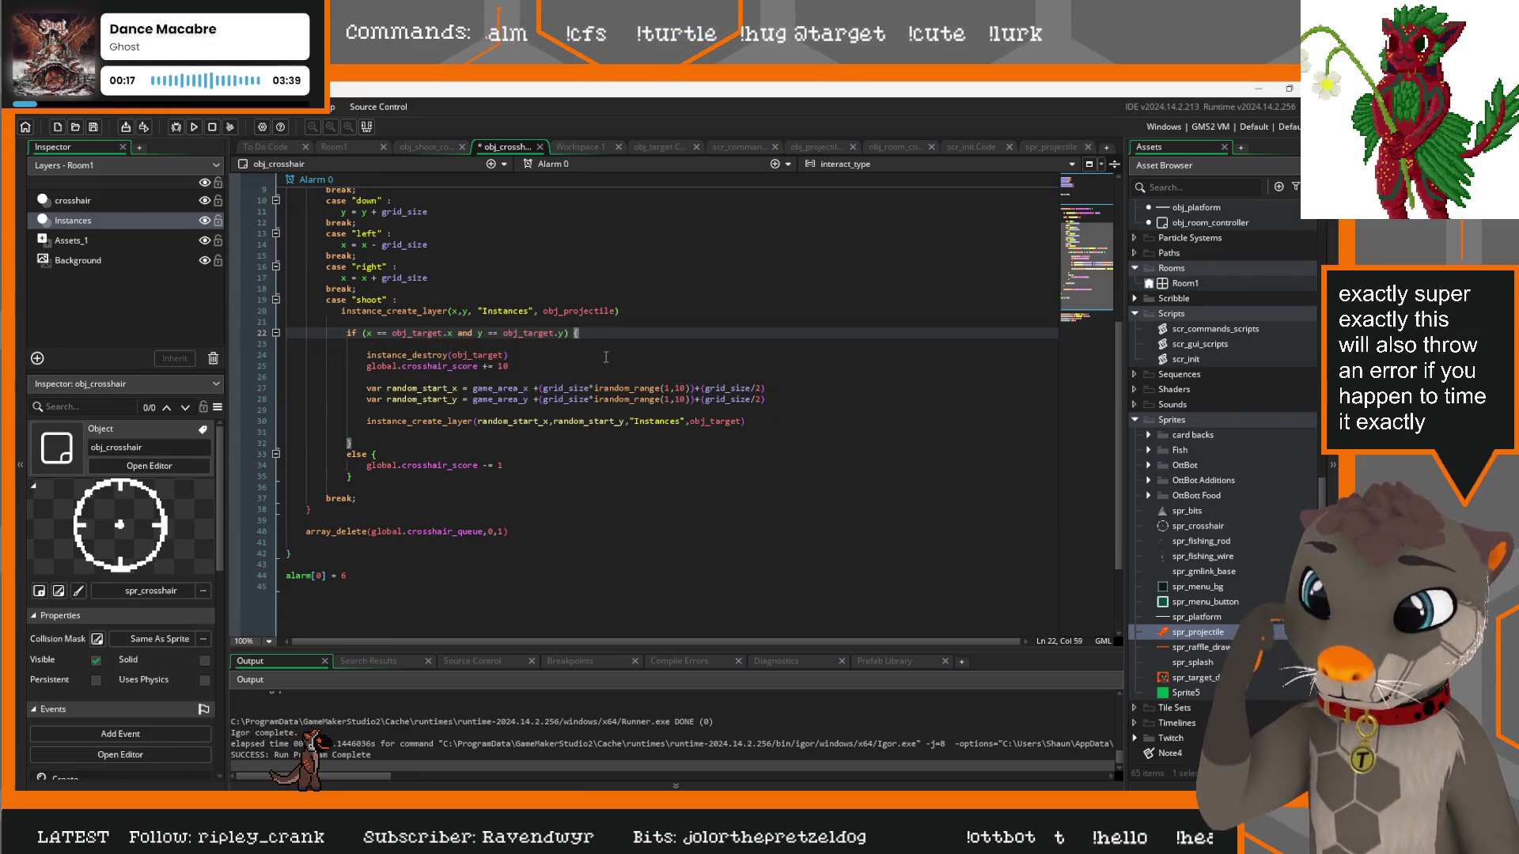
{"action": "left_click", "coordinate": [606, 310]}
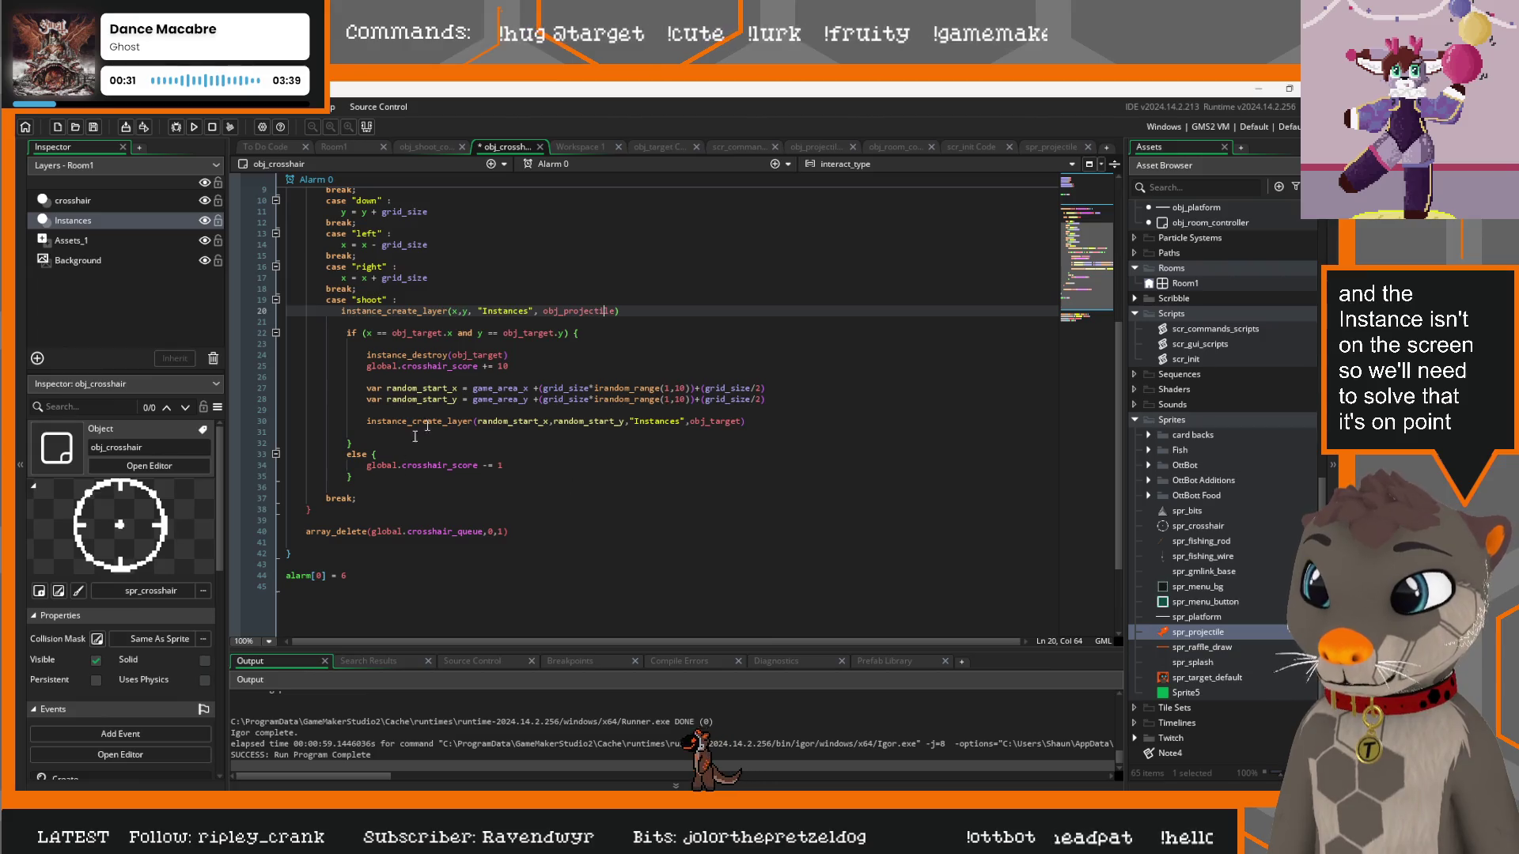
{"action": "mouse_move", "coordinate": [766, 421]}
{"action": "left_mouse_down"}
{"action": "mouse_move", "coordinate": [286, 368]}
{"action": "mouse_move", "coordinate": [277, 354]}
{"action": "left_mouse_up"}
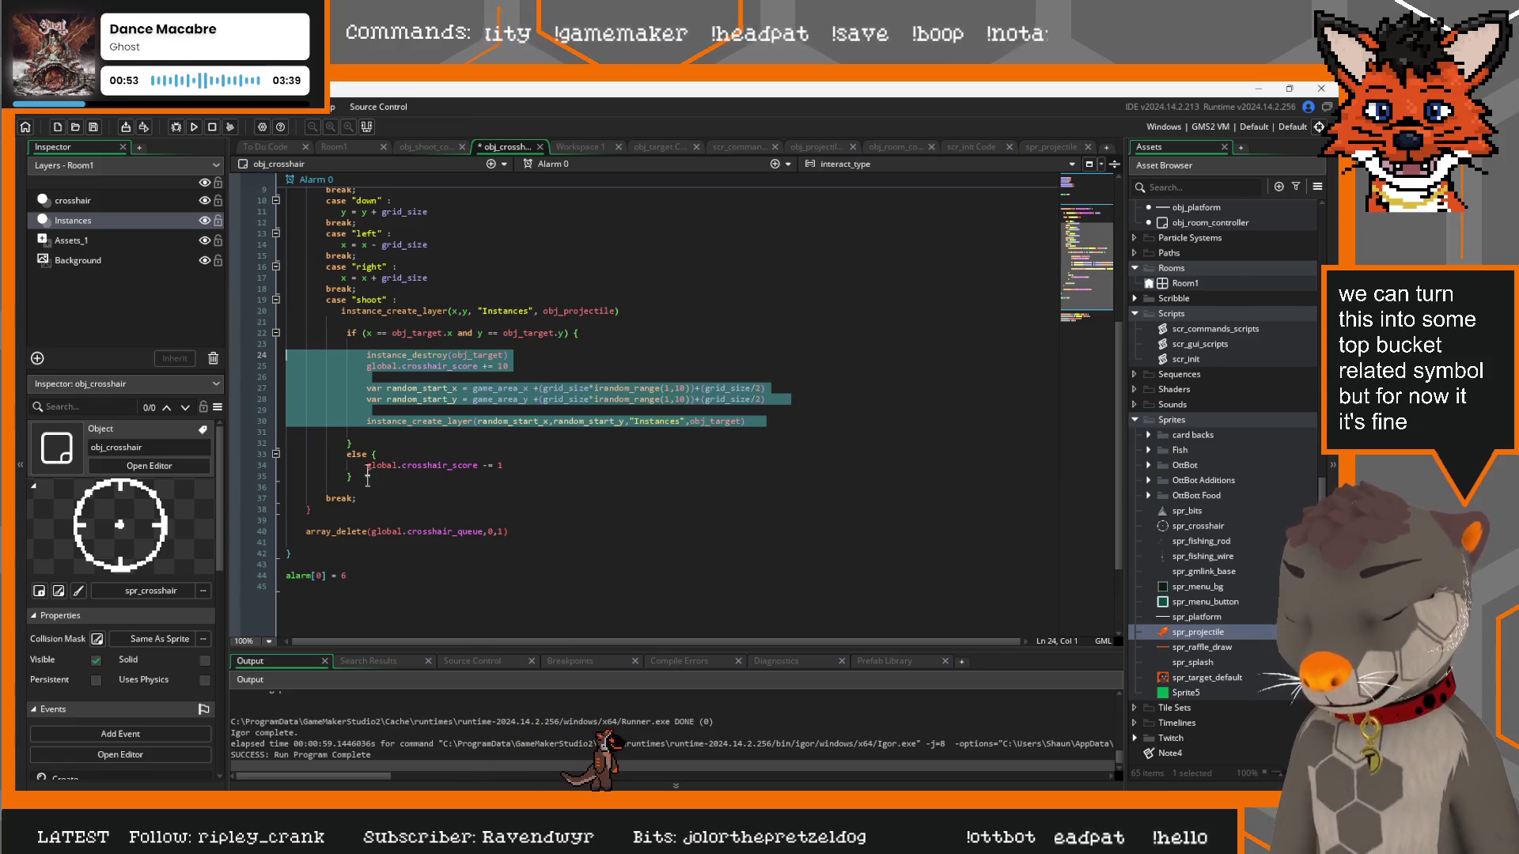
{"action": "left_click", "coordinate": [625, 356]}
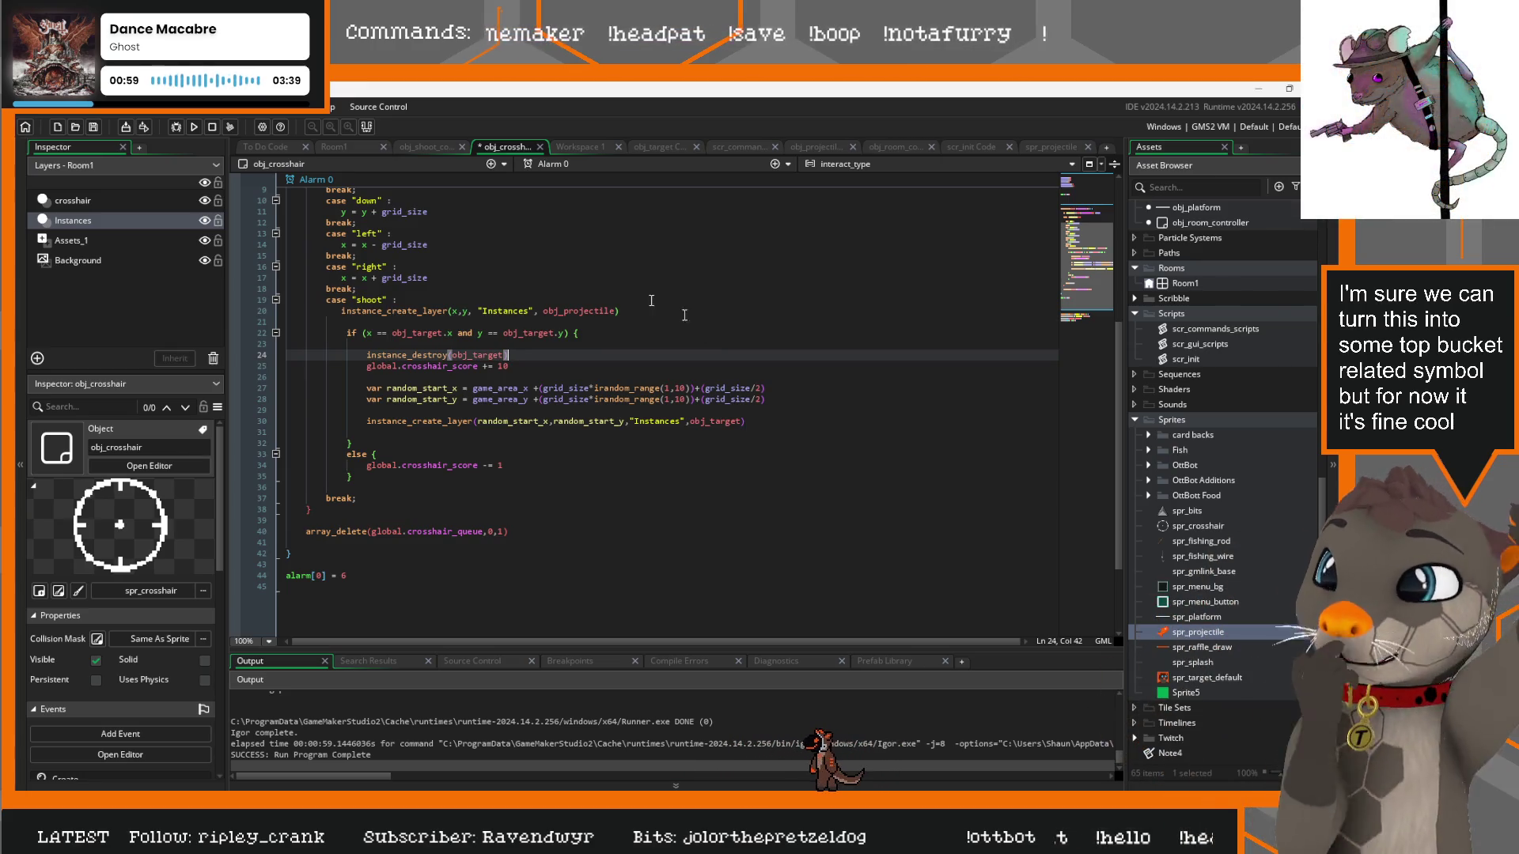
Start a '// to do' comment block under the switch line with a room-edge check note
{"action": "scroll", "coordinate": [458, 373], "scroll_direction": "up", "scroll_amount": 4}
{"action": "left_click", "coordinate": [352, 290]}
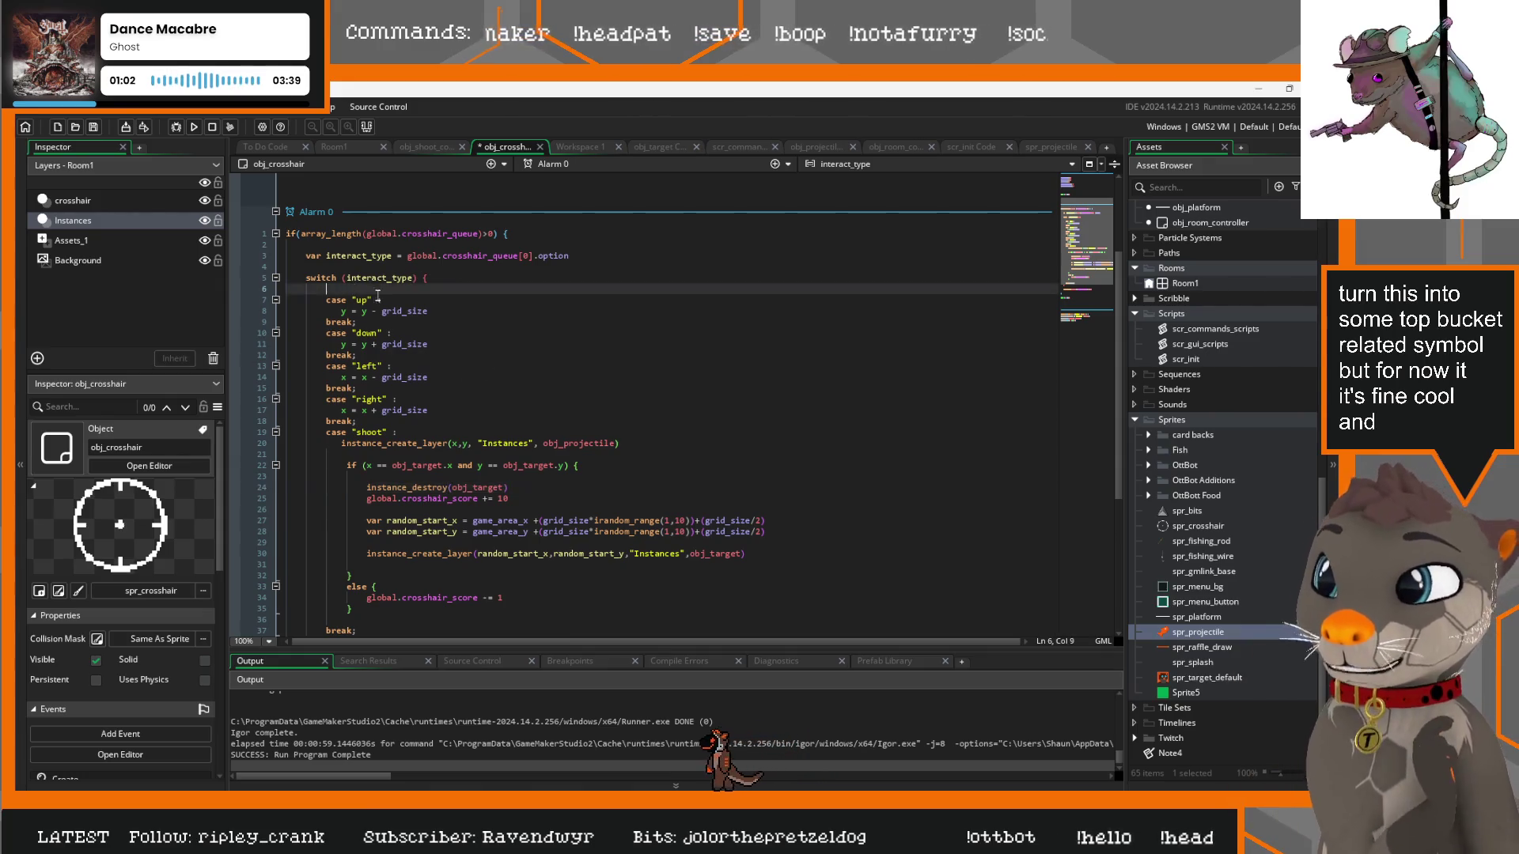
{"action": "key", "text": "Return"}
{"action": "key", "text": "Return"}
{"action": "key", "text": "Return"}
{"action": "key", "text": "Up"}
{"action": "key", "text": "Up"}
{"action": "key", "text": "Up"}
{"action": "type", "text": "//"}
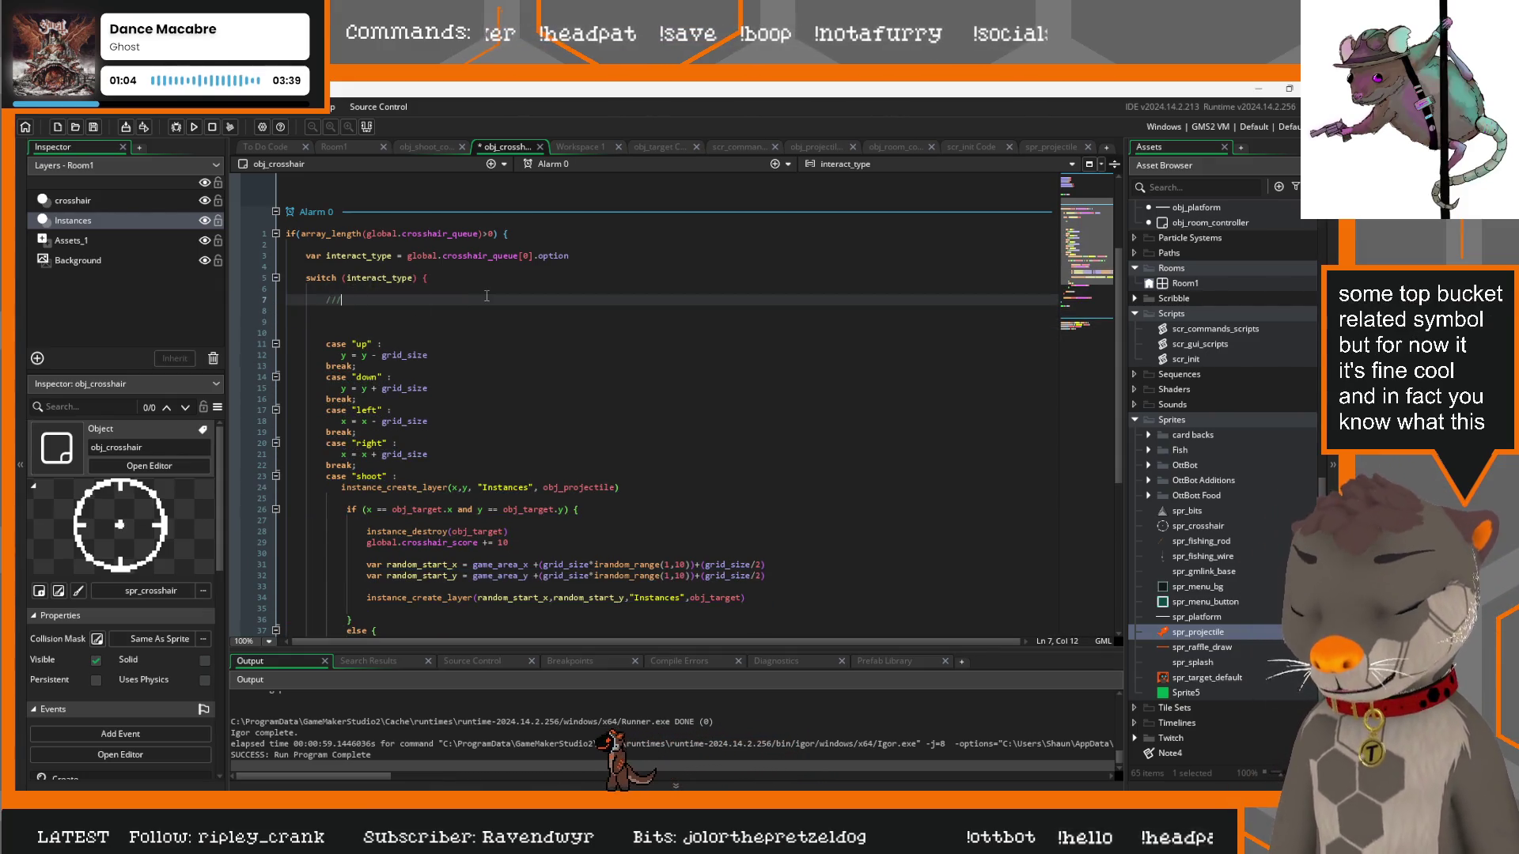
{"action": "type", "text": " to do"}
{"action": "key", "text": "Return"}
{"action": "type", "text": "er"}
{"action": "type", "text": "ror c"}
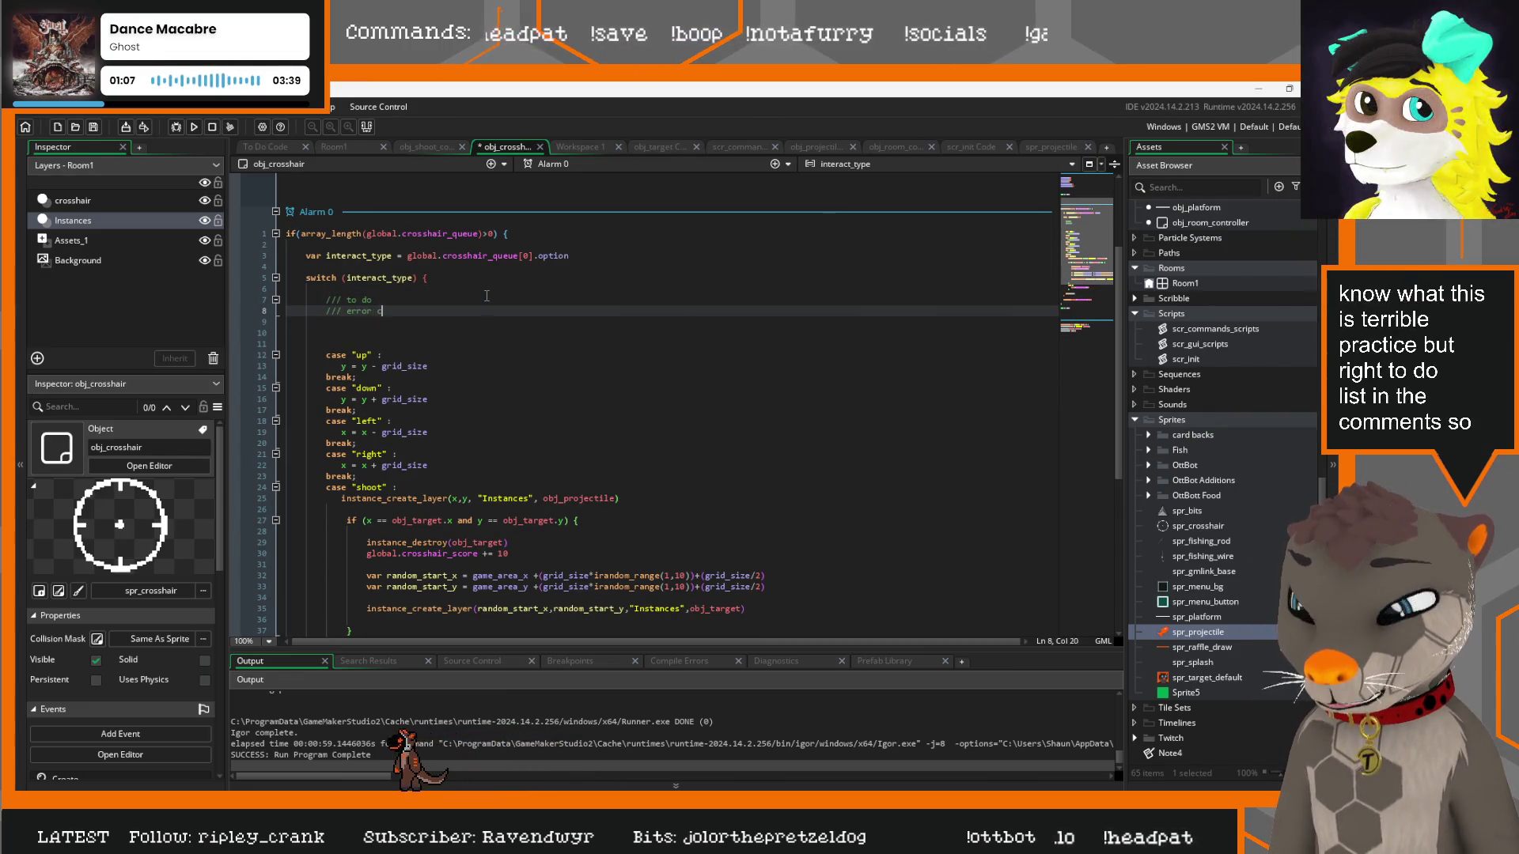
{"action": "type", "text": "om ed"}
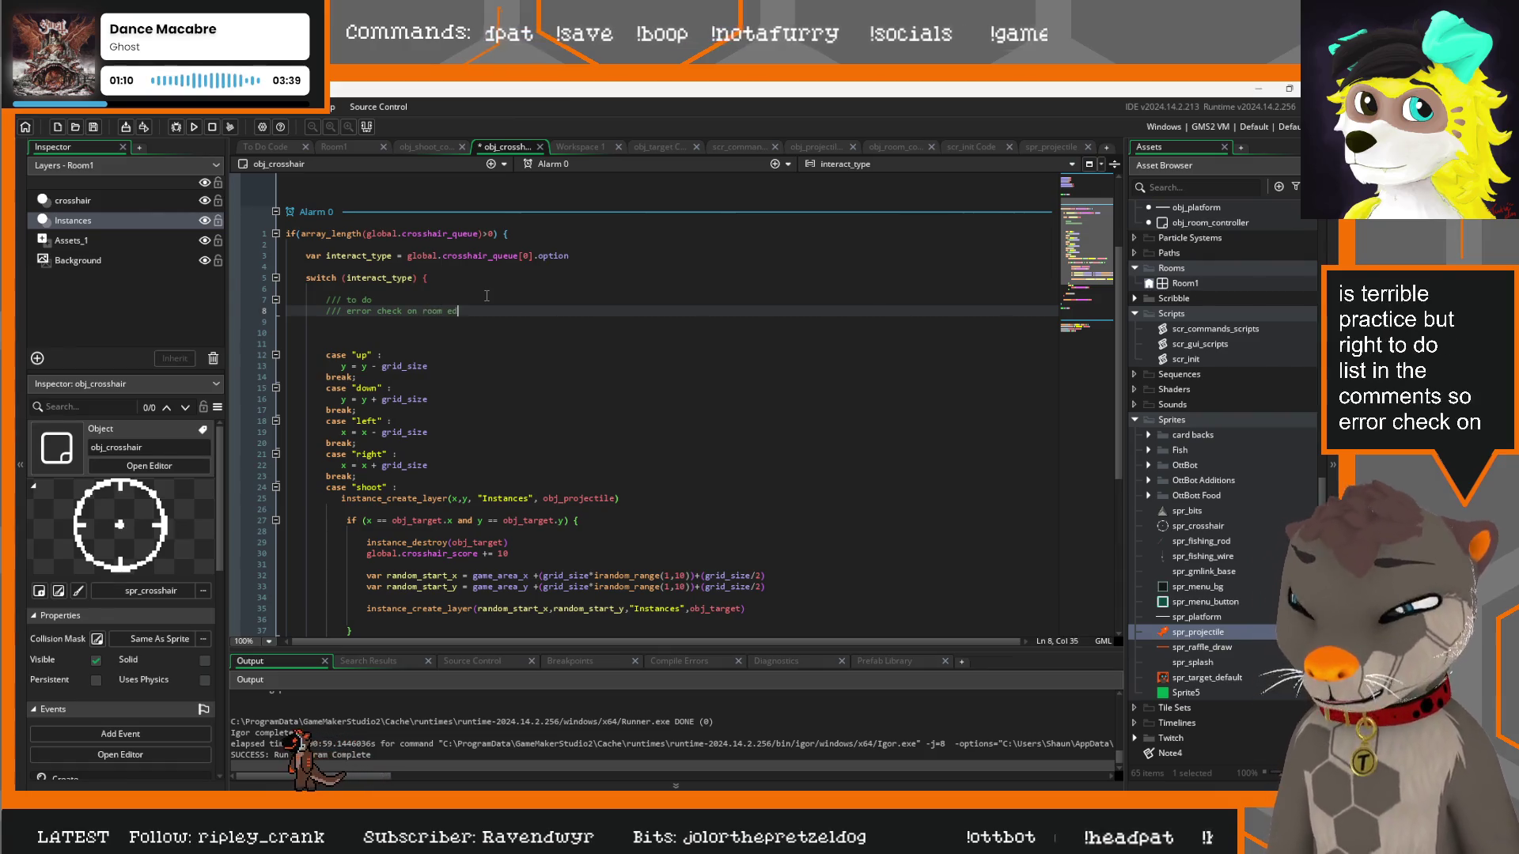
{"action": "type", "text": "ges"}
{"action": "key", "text": "Return"}
Add to-do notes for checking the target exists before destroying it and adding viewer PFPs
{"action": "type", "text": "/// check"}
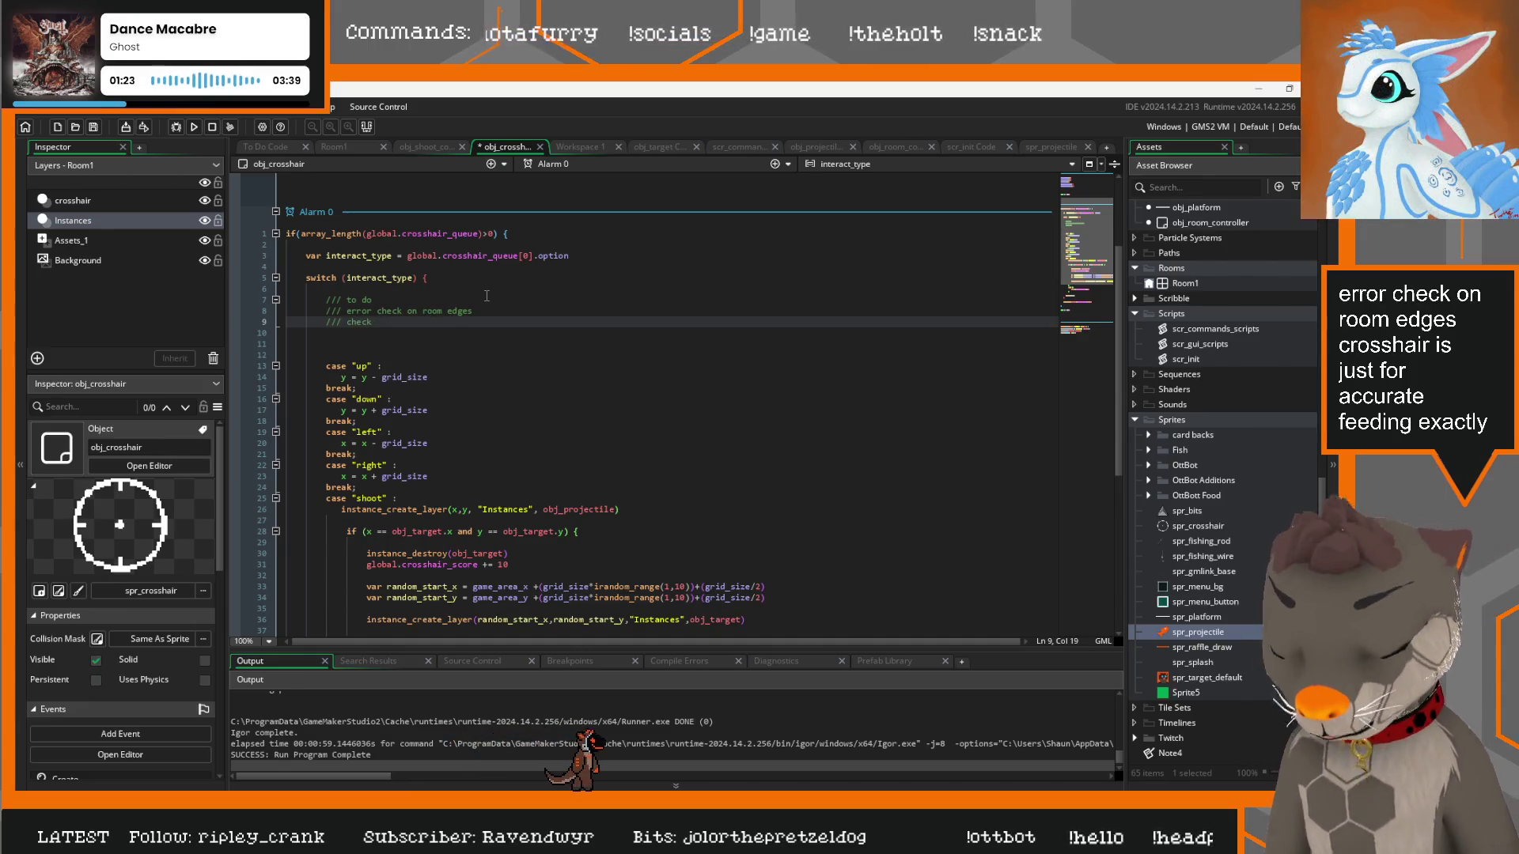
{"action": "type", "text": "target exists f"}
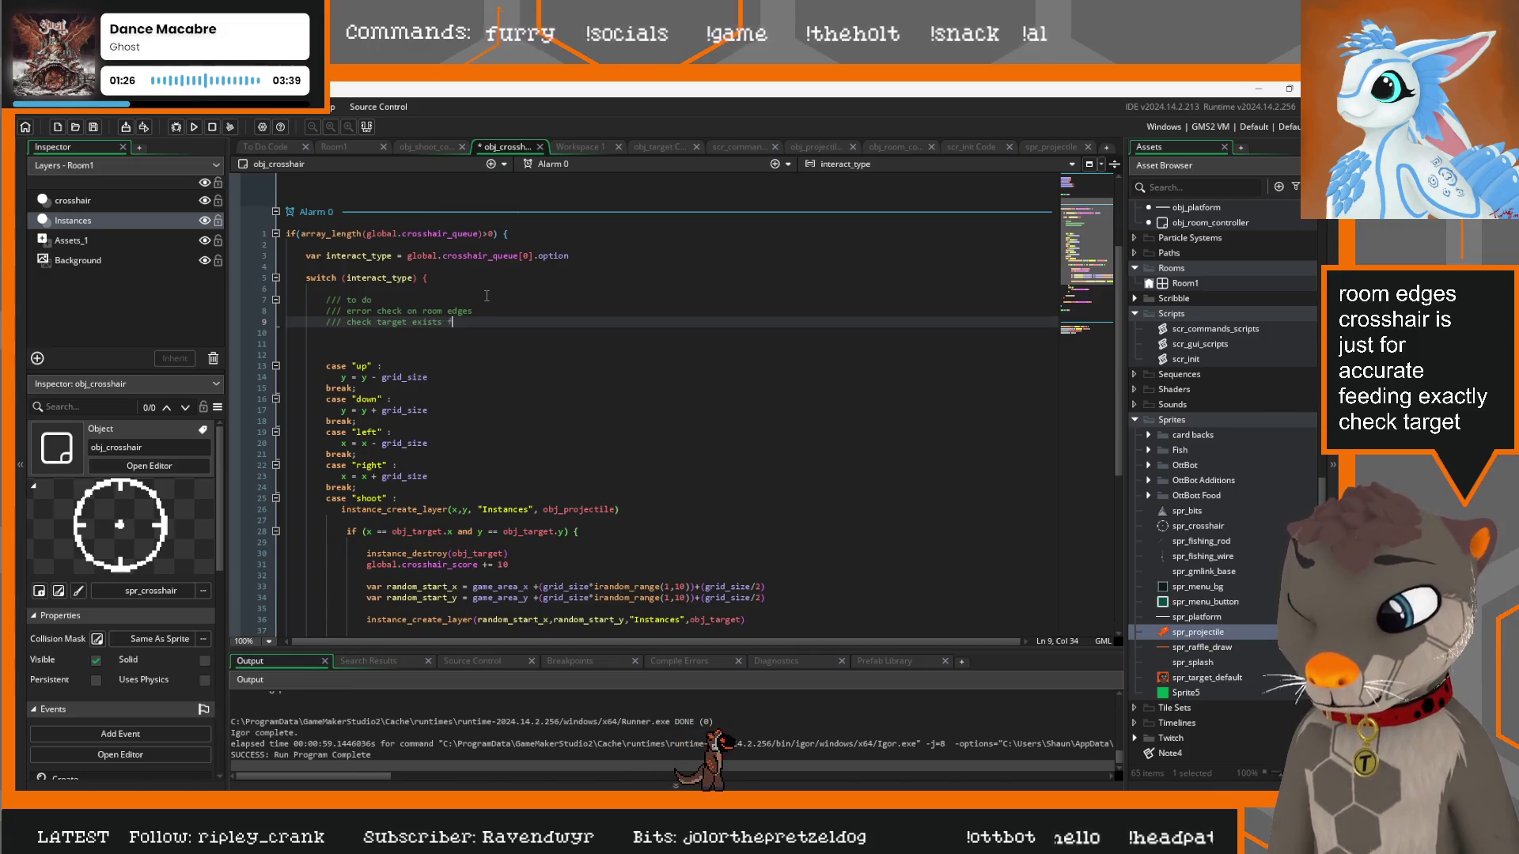
{"action": "key", "text": "BackSpace"}
{"action": "type", "text": "s before trying"}
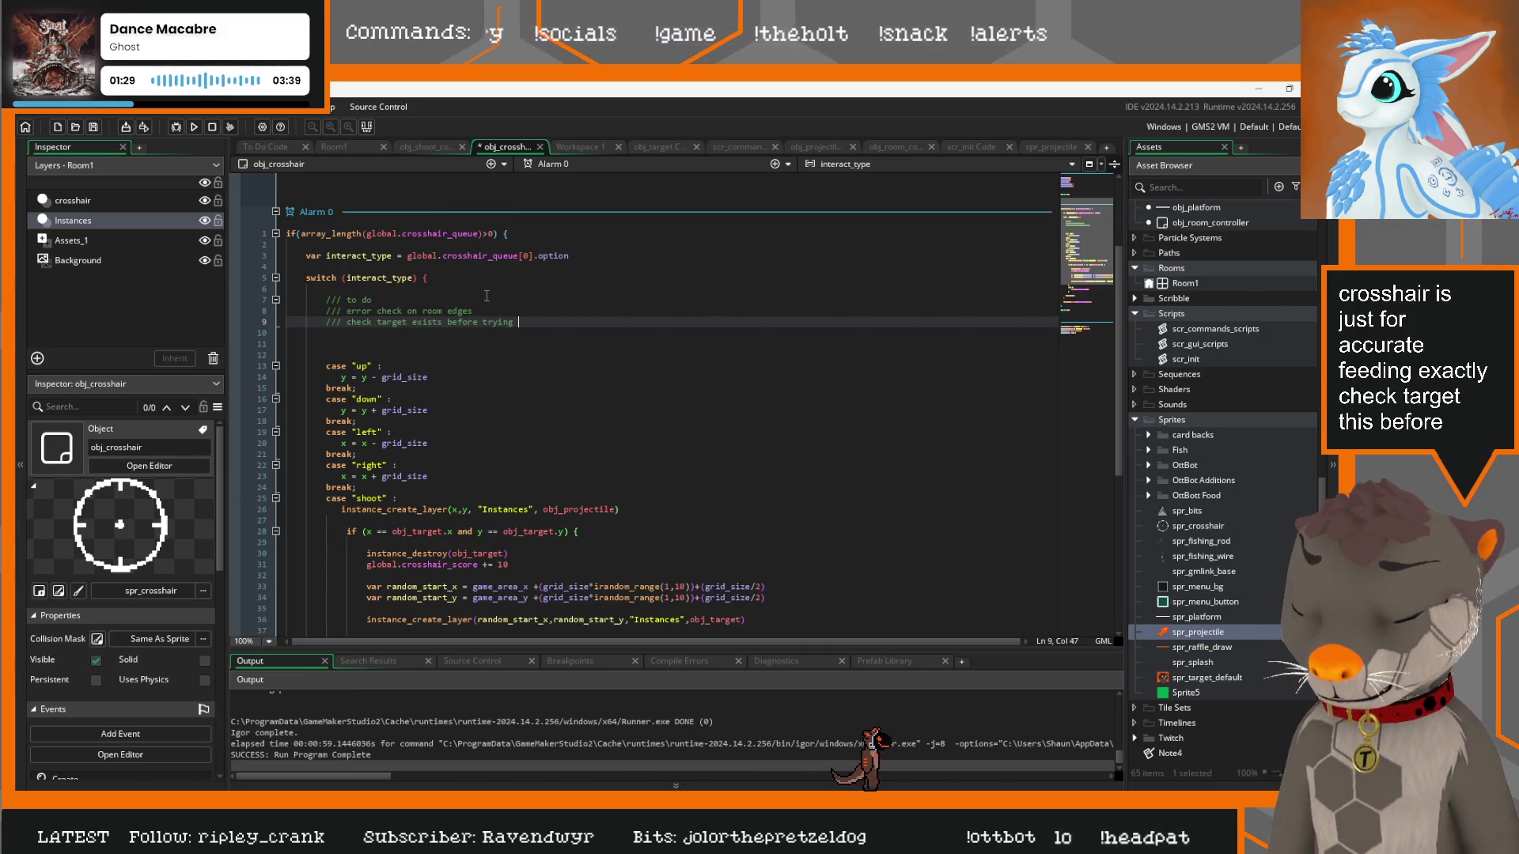
{"action": "type", "text": "to destroy"}
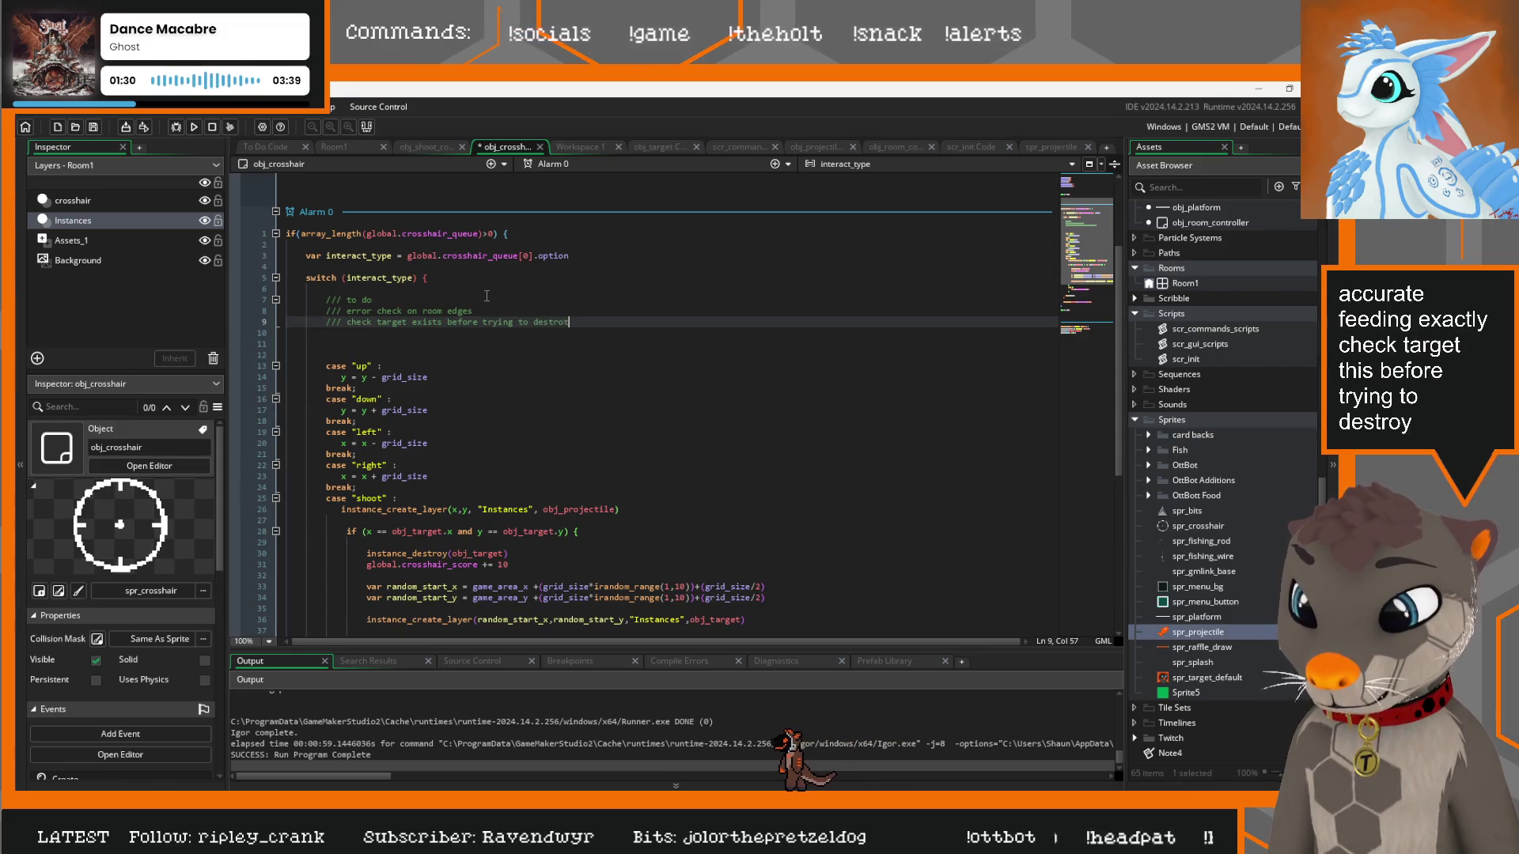
{"action": "key", "text": "BackSpace"}
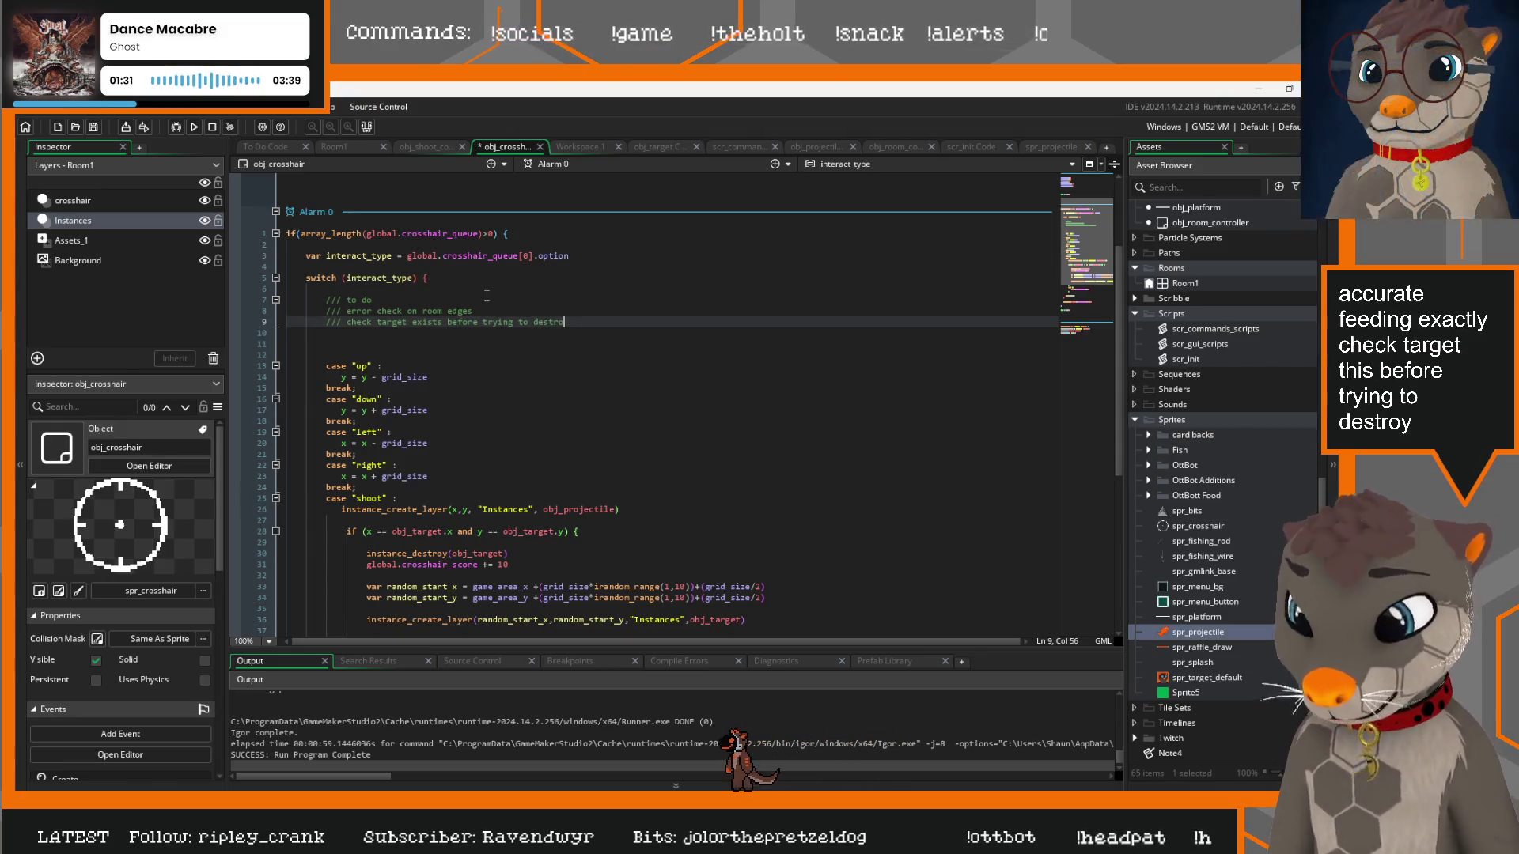
{"action": "type", "text": "y"}
{"action": "key", "text": "Return"}
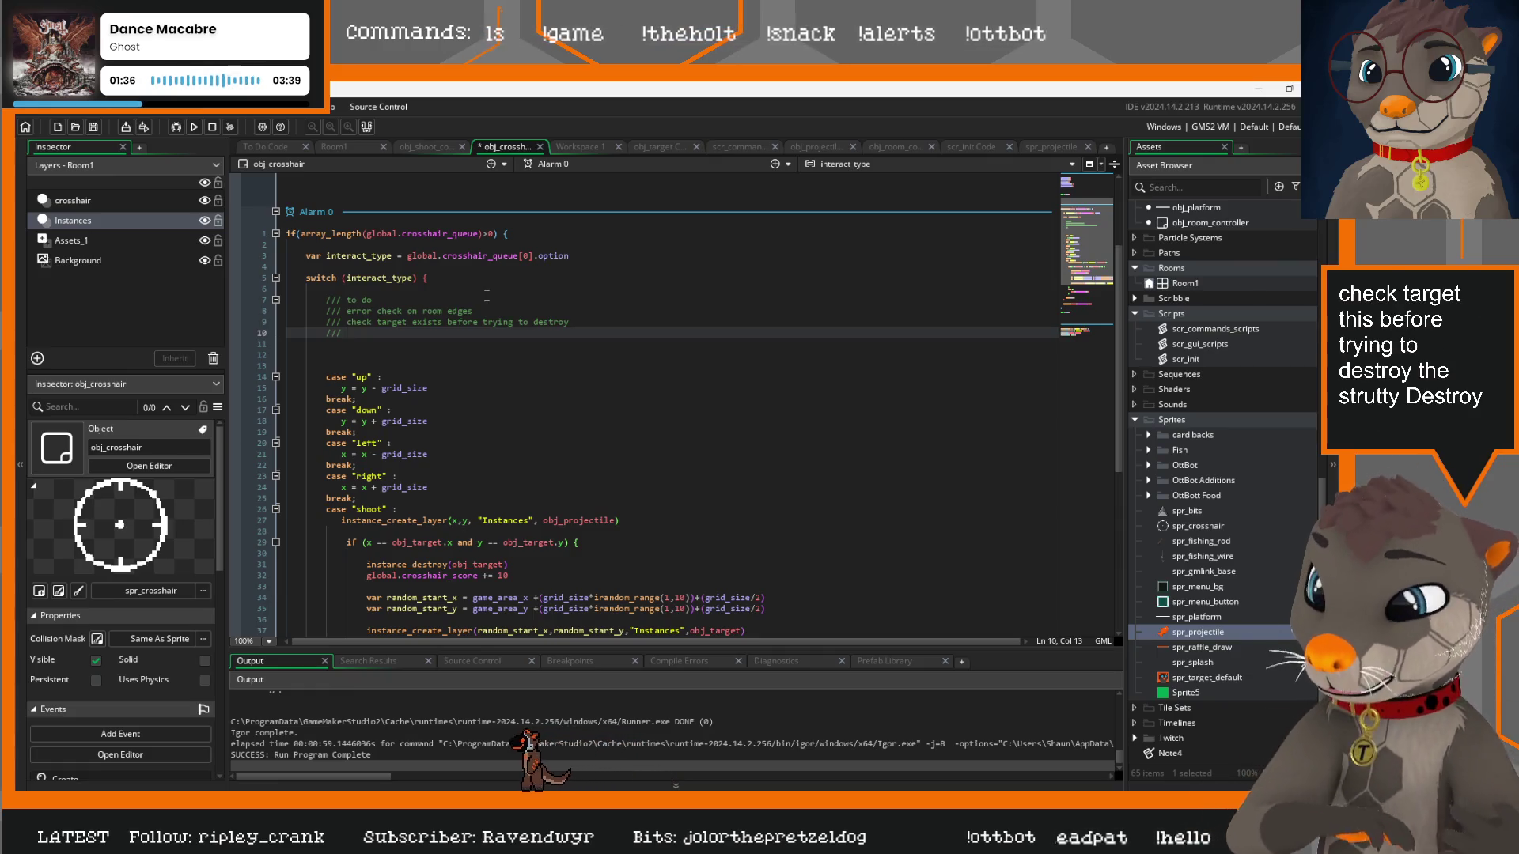
{"action": "scroll", "coordinate": [540, 494], "scroll_direction": "down", "scroll_amount": 4}
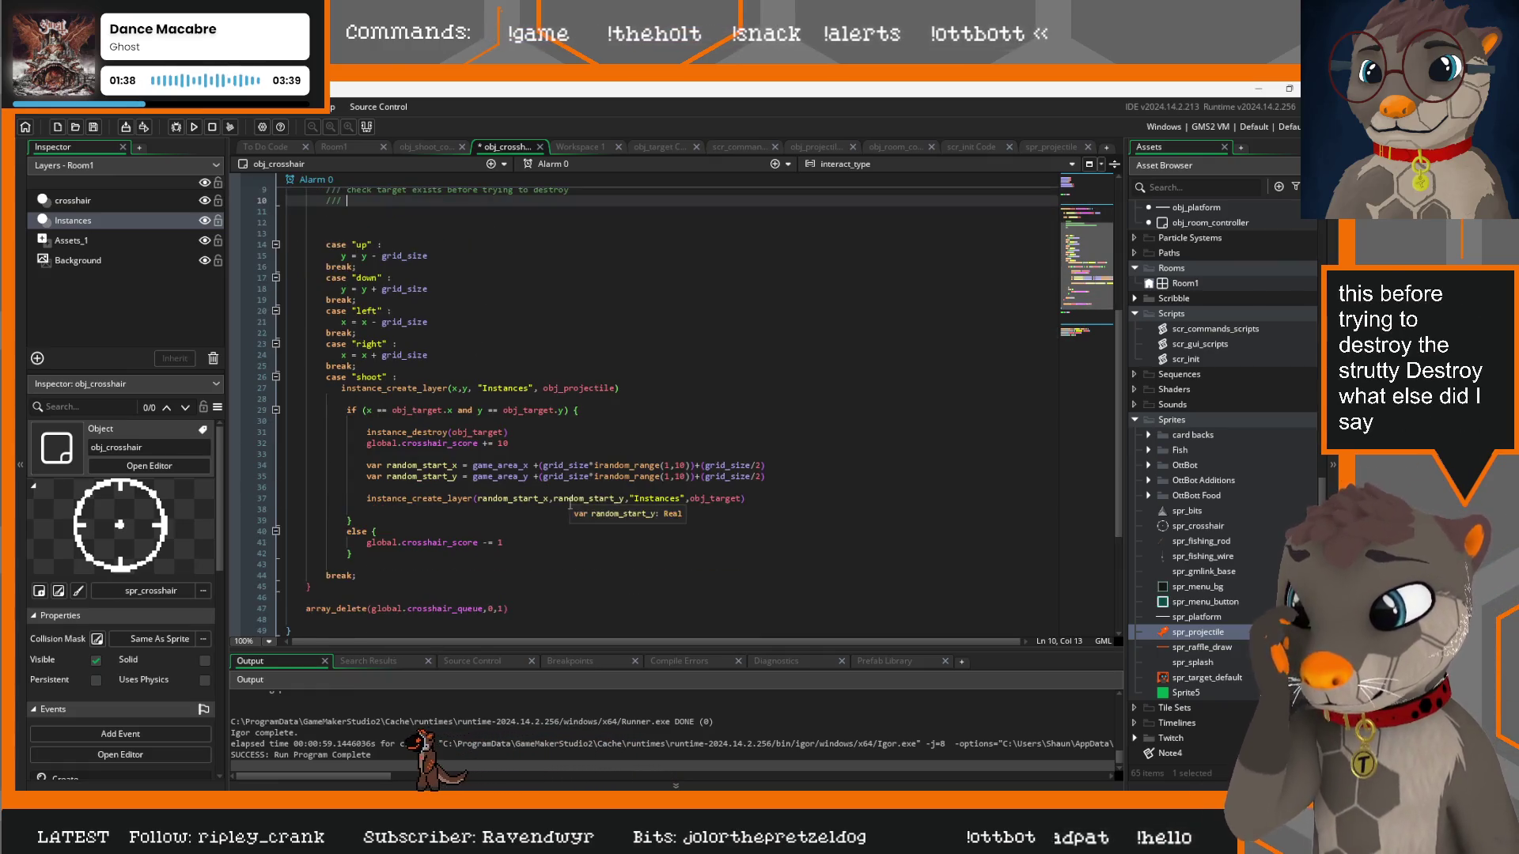
{"action": "scroll", "coordinate": [554, 462], "scroll_direction": "up", "scroll_amount": 4}
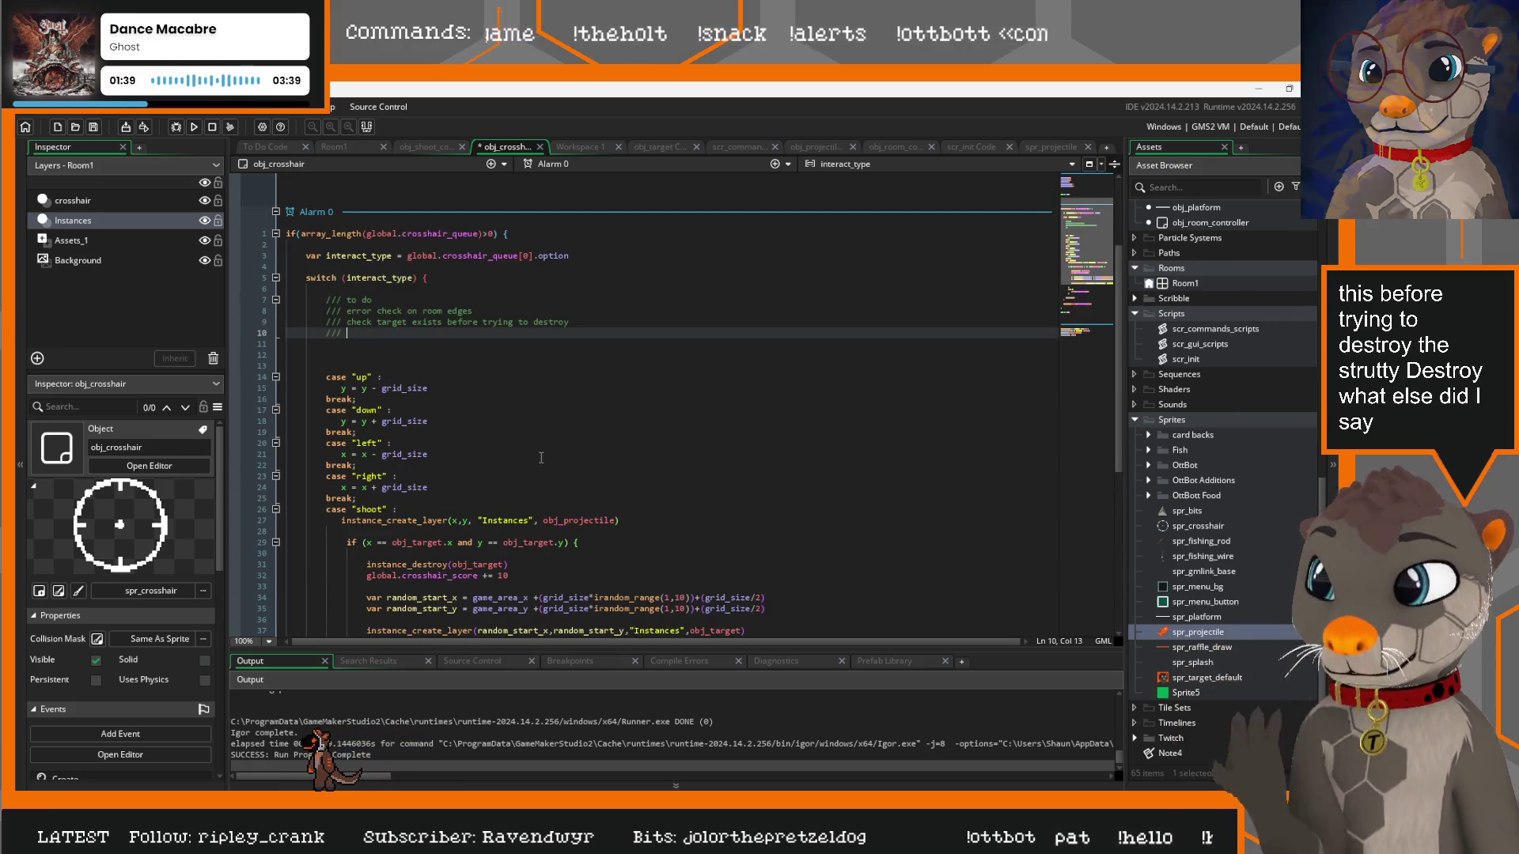
{"action": "type", "text": "add viewer PFPs"}
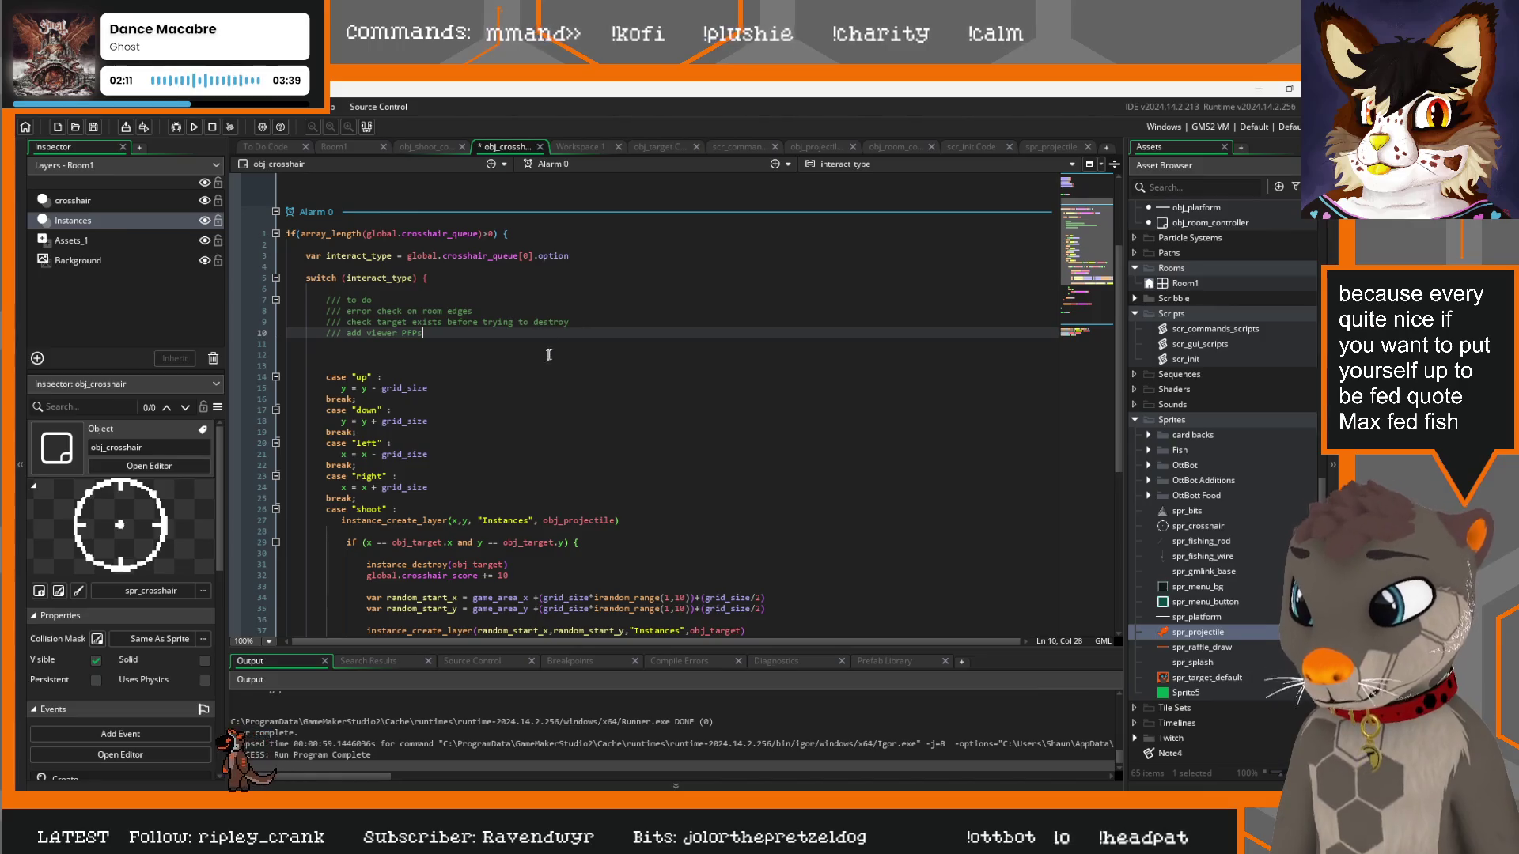
Separate the movement cases with blank lines after each case's break
{"action": "scroll", "coordinate": [493, 427], "scroll_direction": "down", "scroll_amount": 2}
{"action": "left_click", "coordinate": [484, 432]}
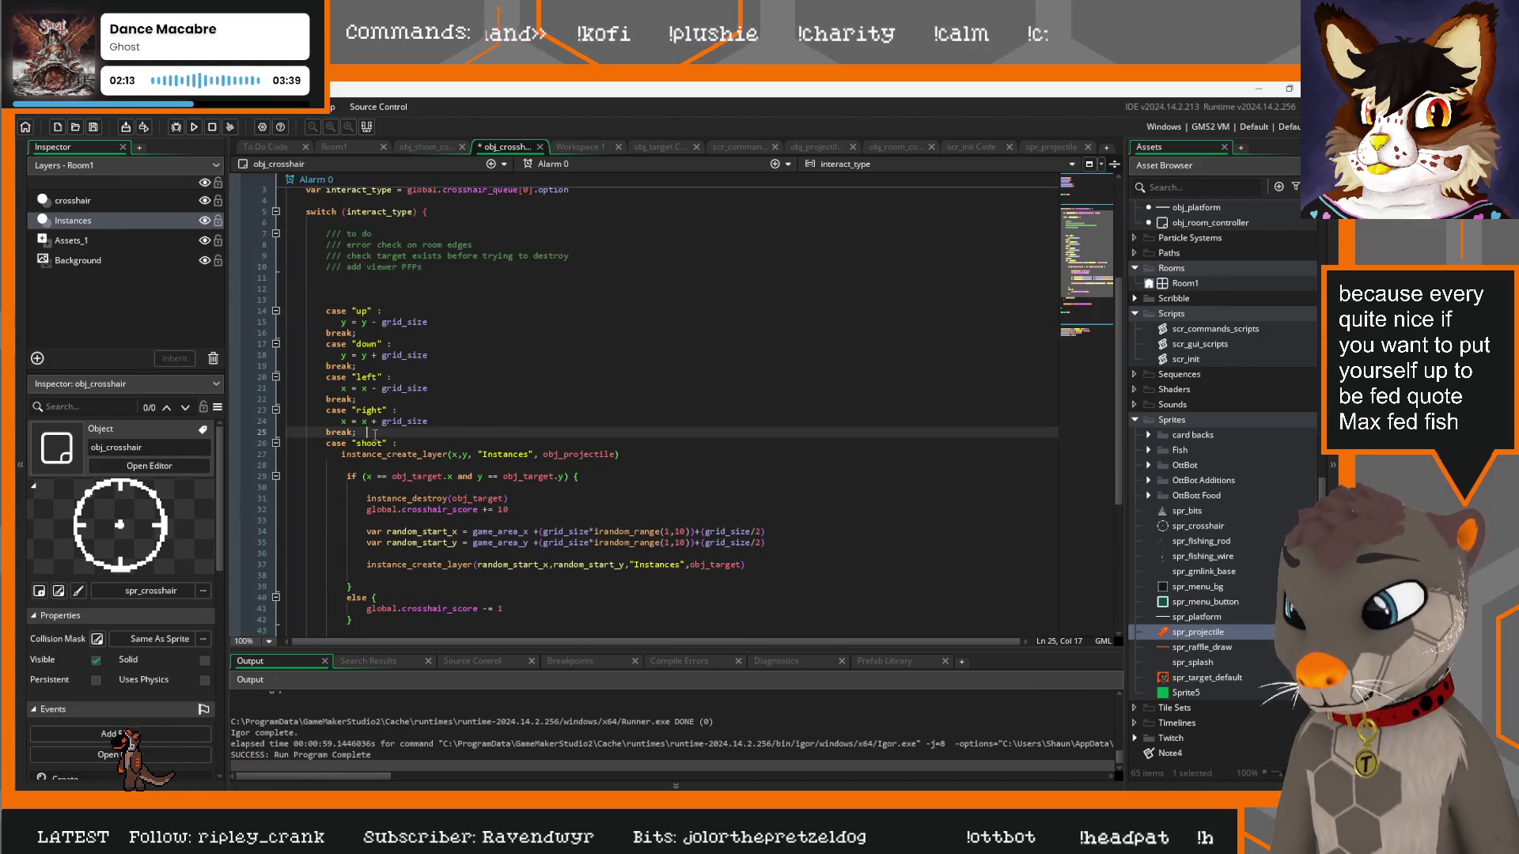
{"action": "key", "text": "Return"}
{"action": "left_click", "coordinate": [372, 399]}
{"action": "key", "text": "Return"}
{"action": "left_click", "coordinate": [372, 366]}
{"action": "key", "text": "Return"}
{"action": "left_click", "coordinate": [380, 333]}
{"action": "key", "text": "Return"}
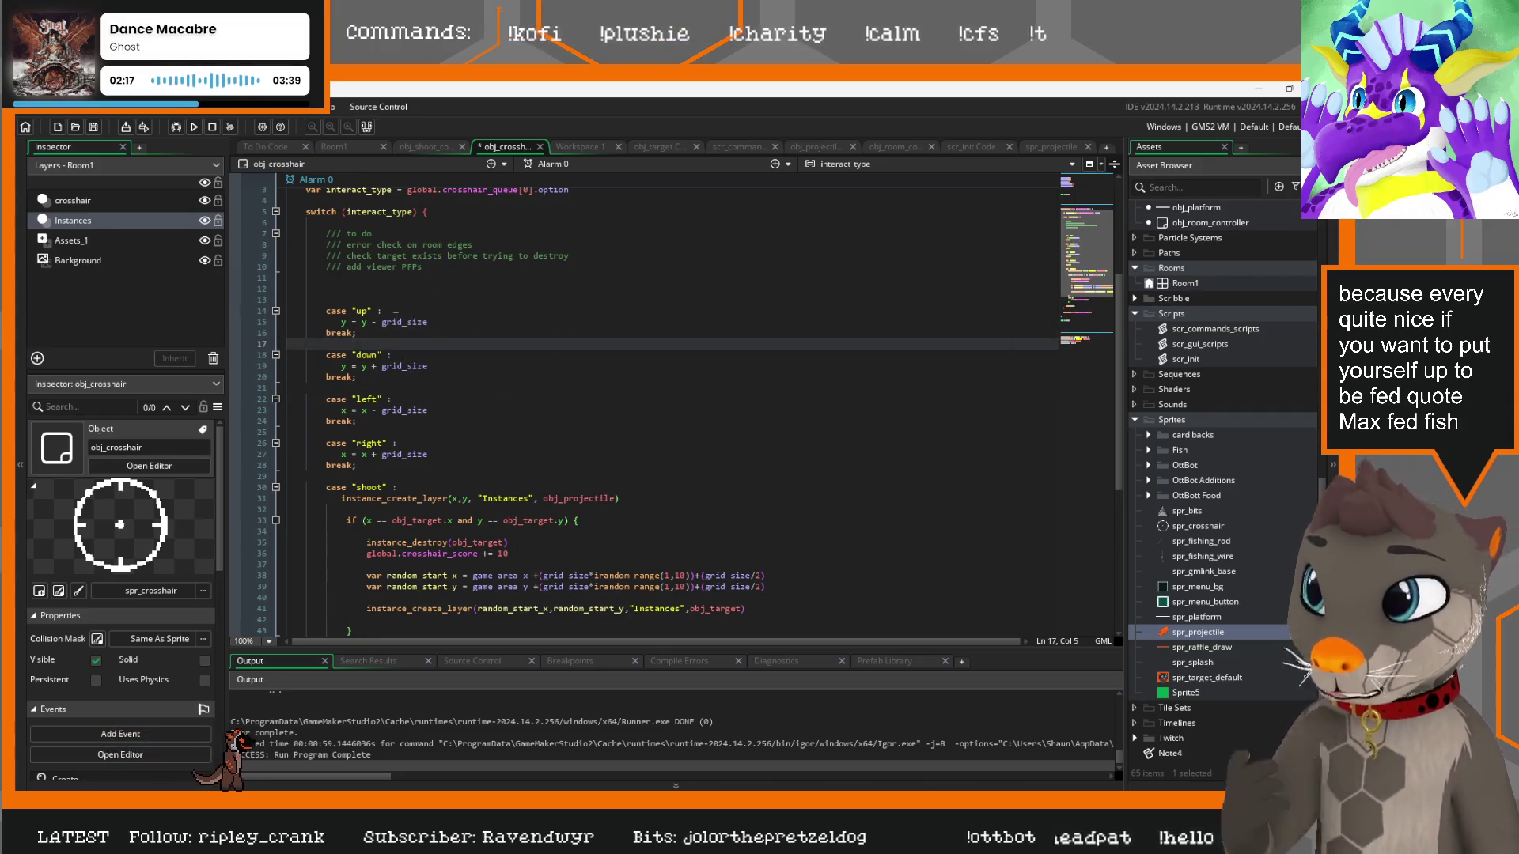
{"action": "left_click_drag", "start_coordinate": [331, 322], "coordinate": [431, 322]}
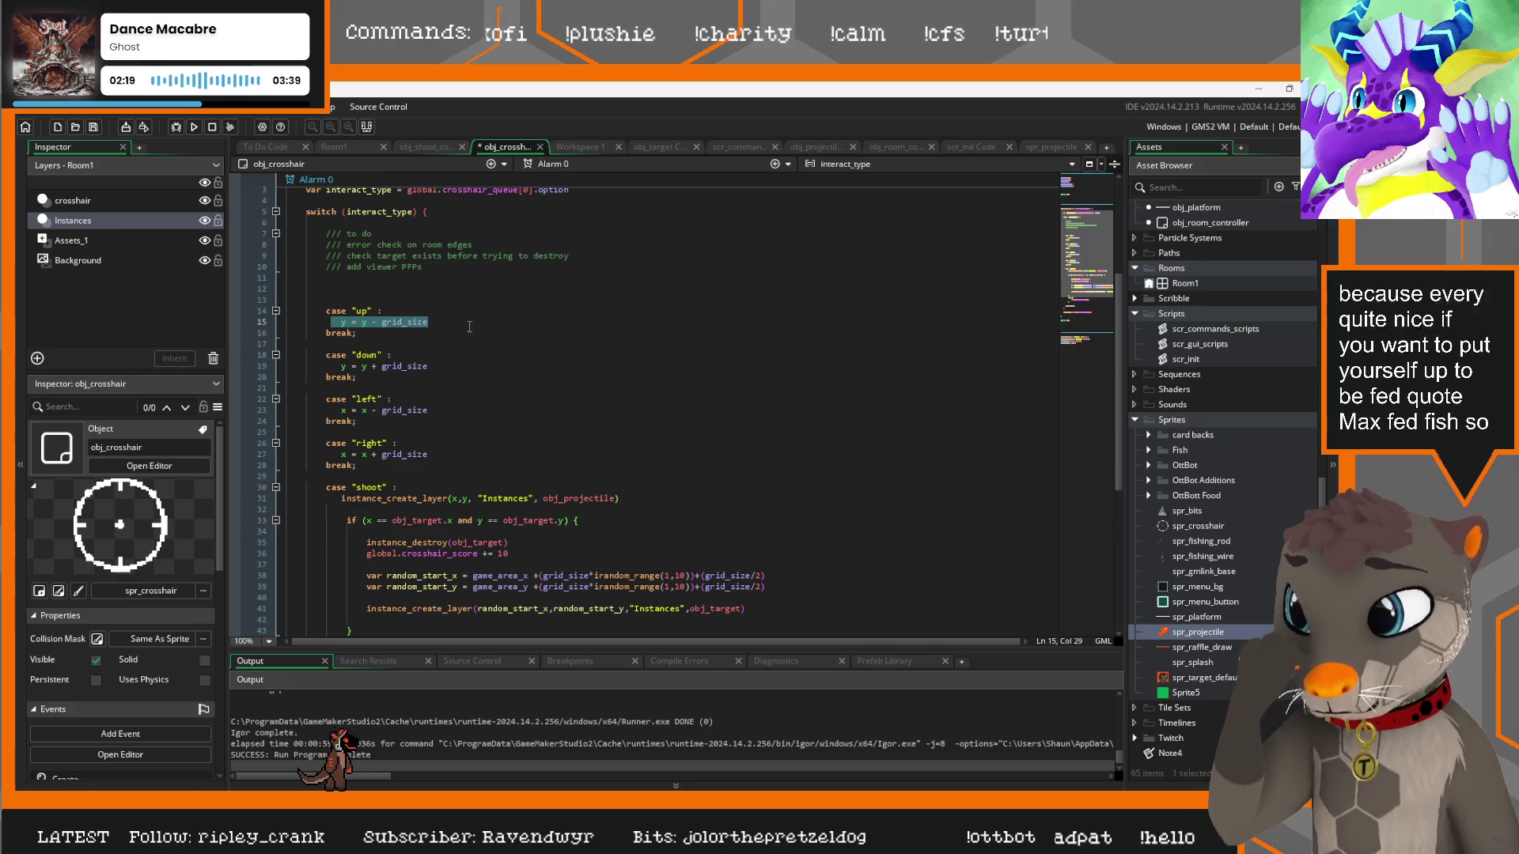
{"action": "scroll", "coordinate": [554, 364], "scroll_direction": "down", "scroll_amount": 8}
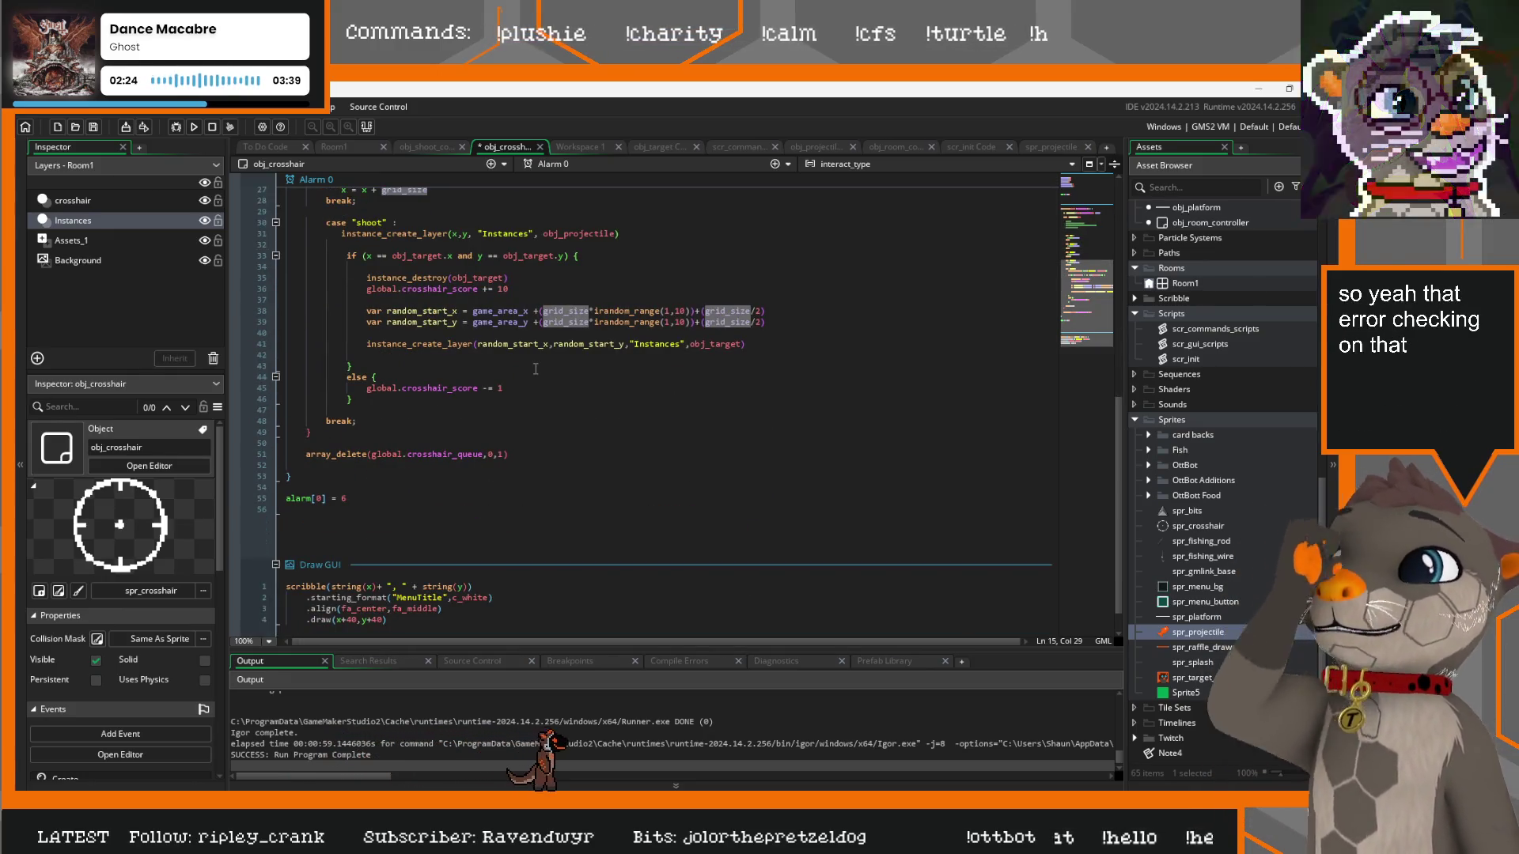
{"action": "scroll", "coordinate": [613, 336], "scroll_direction": "up", "scroll_amount": 8}
Add to-do notes to save the high score and add a feeding animation
{"action": "left_click", "coordinate": [456, 267]}
{"action": "key", "text": "Return"}
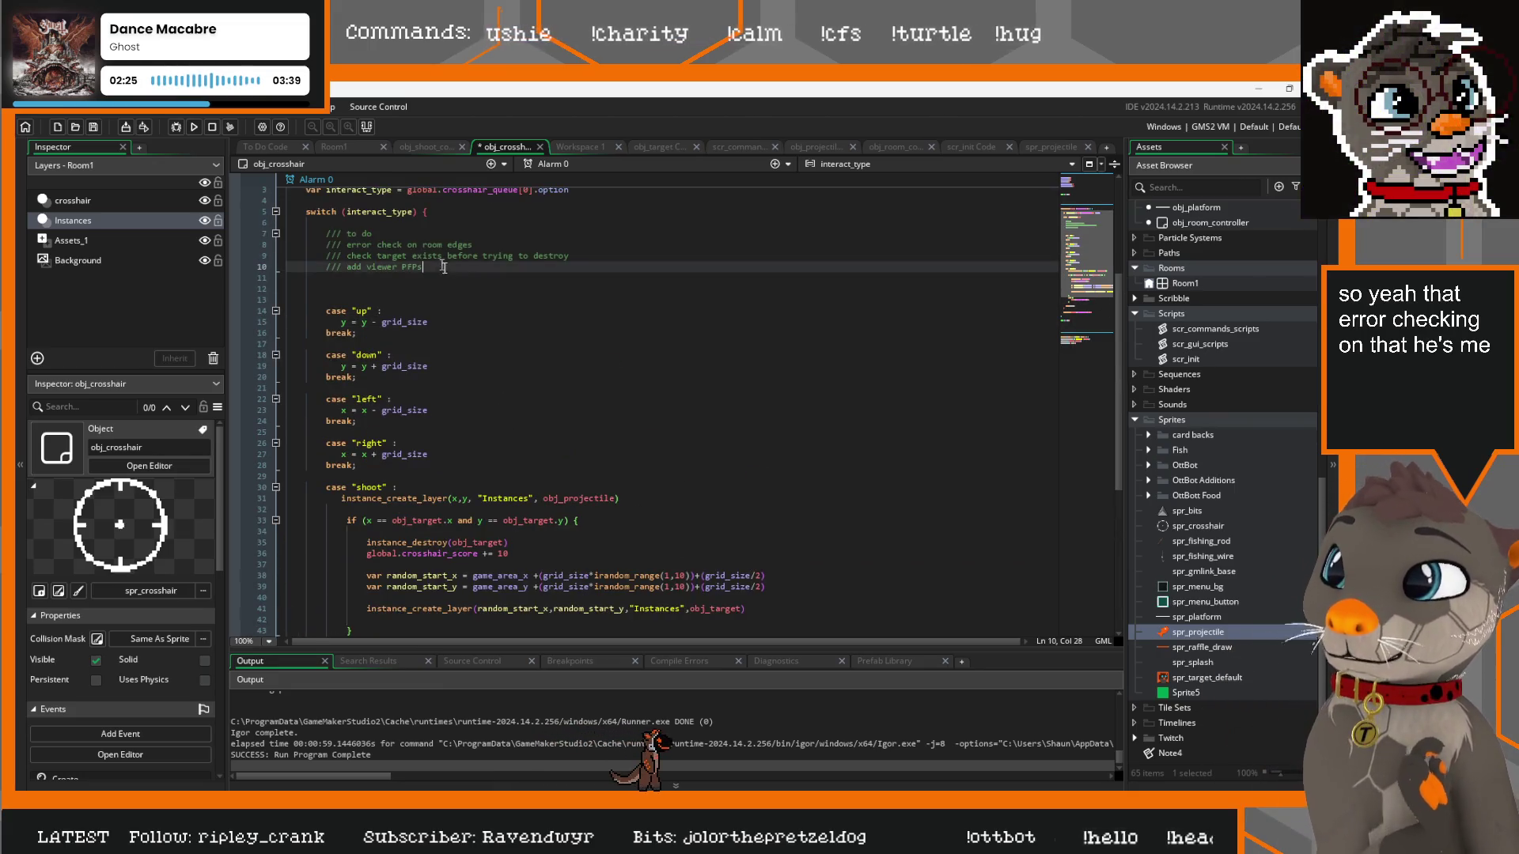
{"action": "type", "text": "/// save high score"}
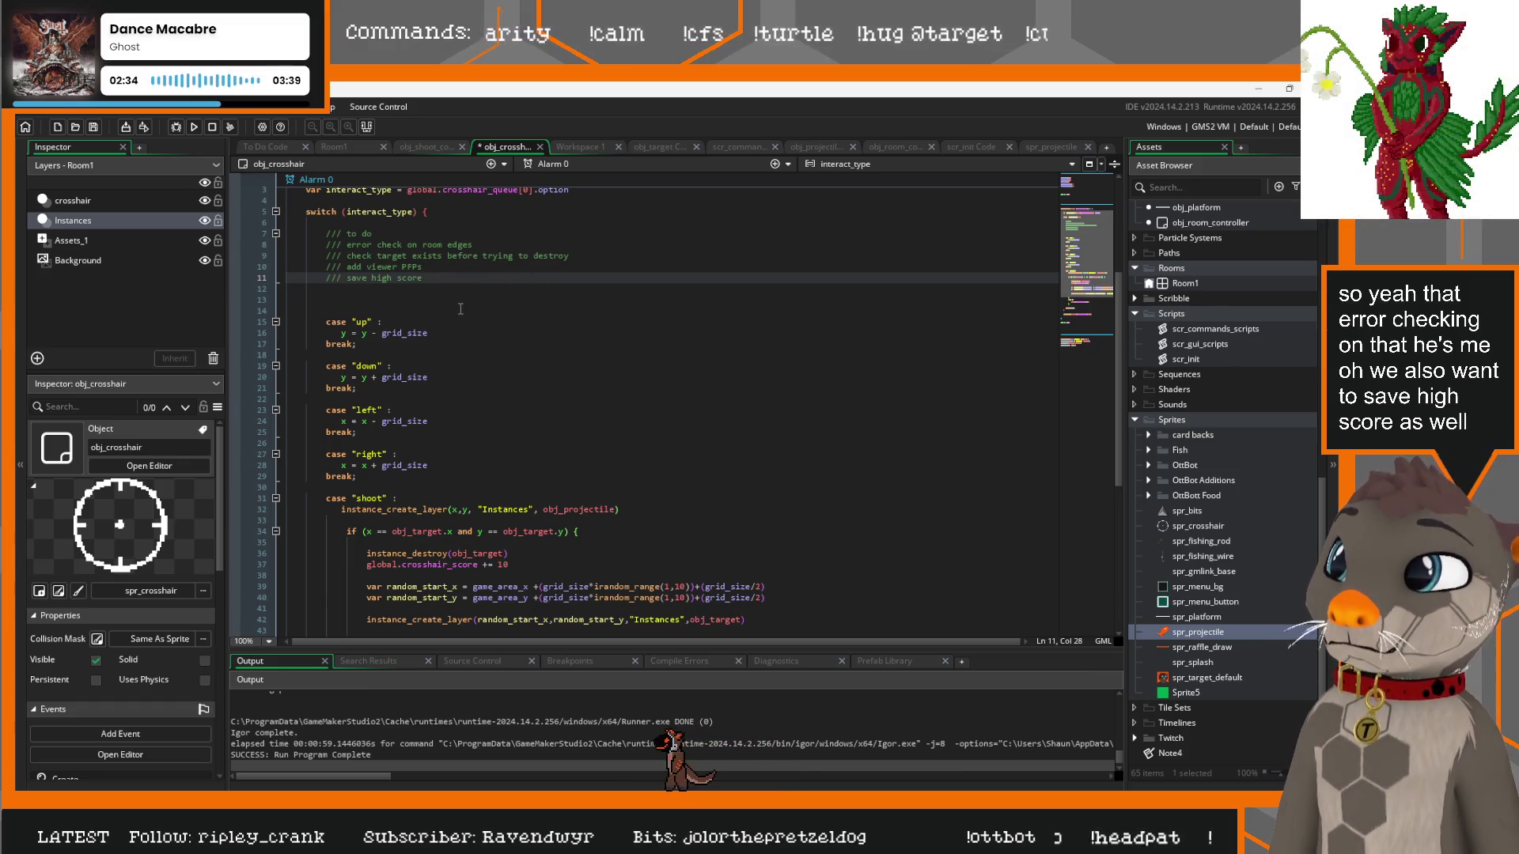
{"action": "scroll", "coordinate": [460, 308], "scroll_direction": "up", "scroll_amount": 2}
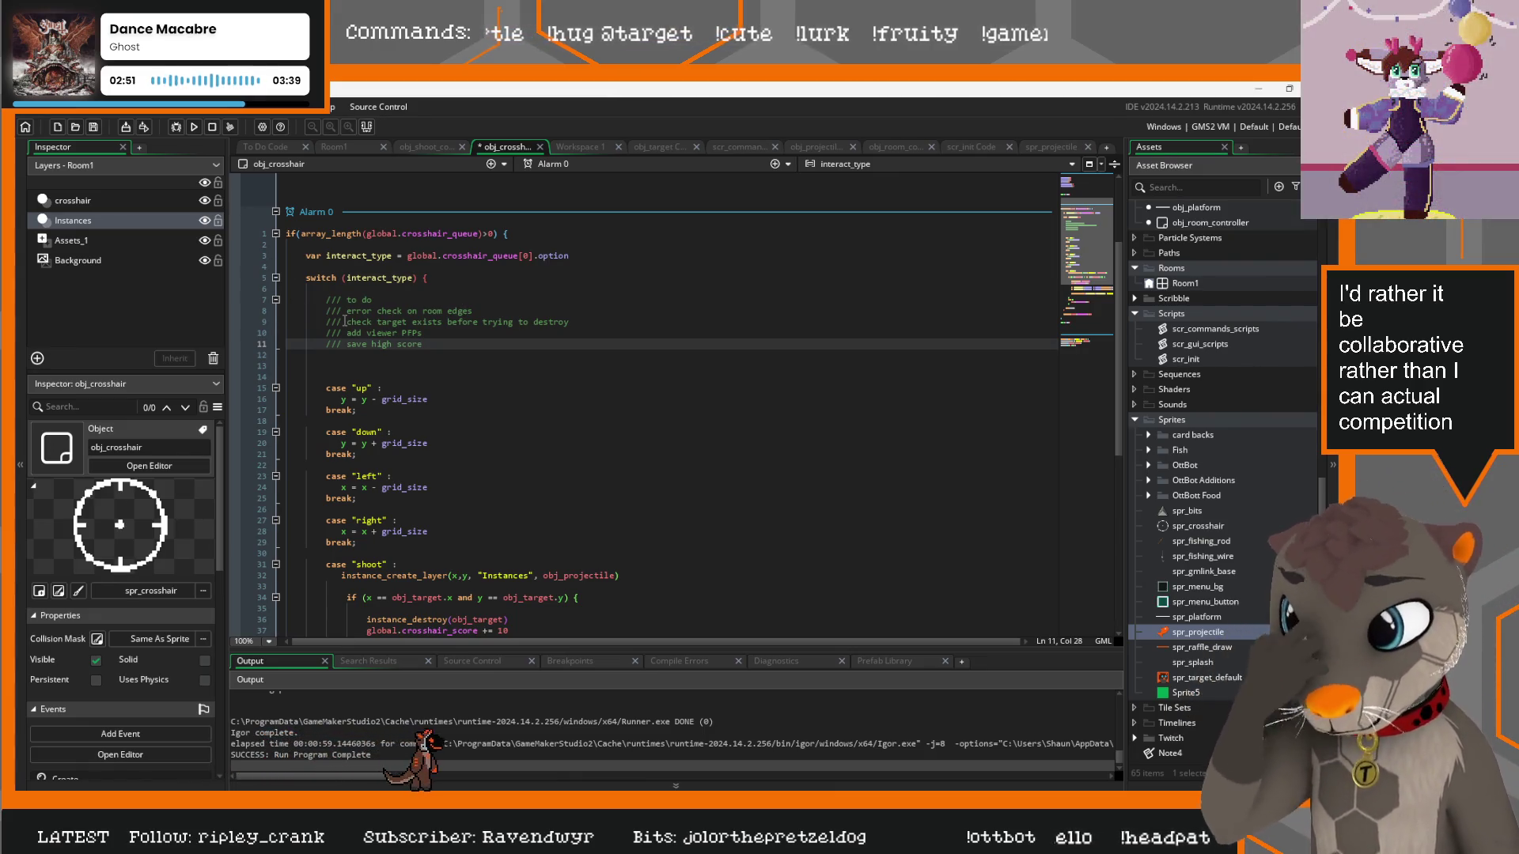
{"action": "key", "text": "Return"}
{"action": "type", "text": "/// /"}
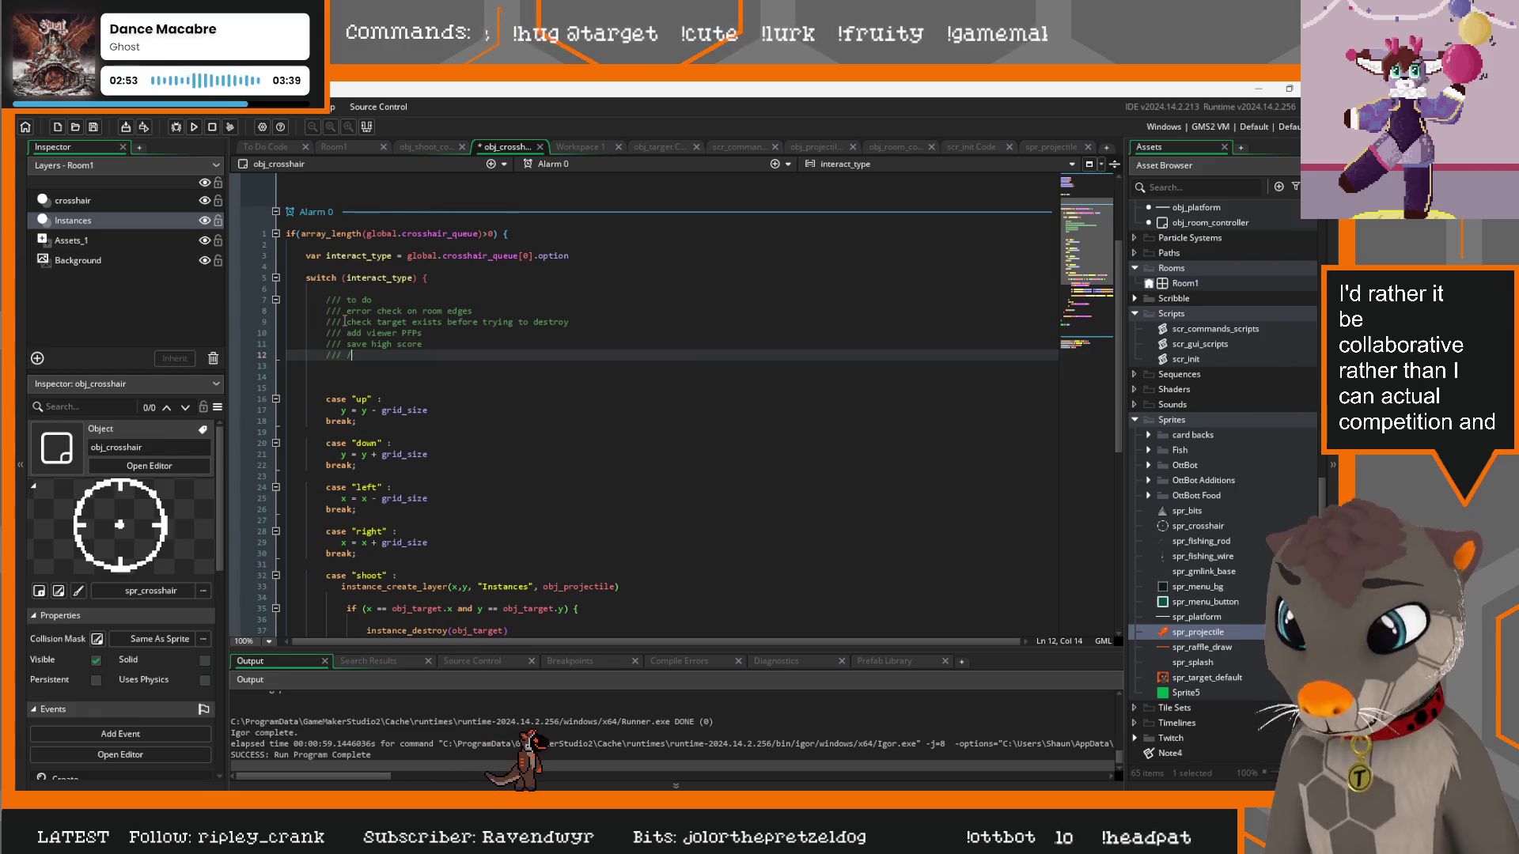
{"action": "type", "text": "/ding\" ani"}
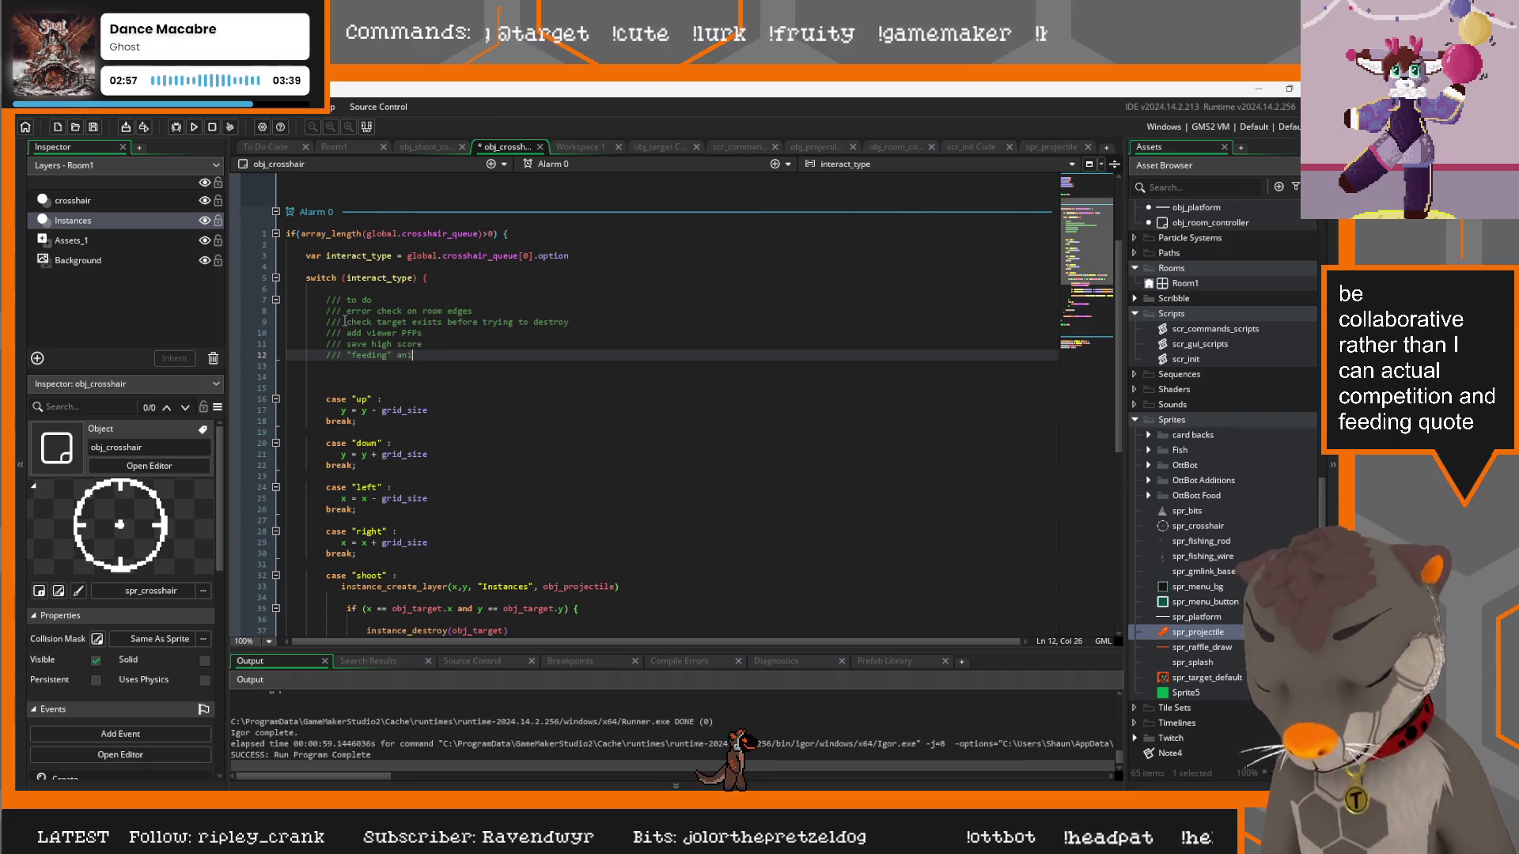
{"action": "type", "text": " mation (esp"}
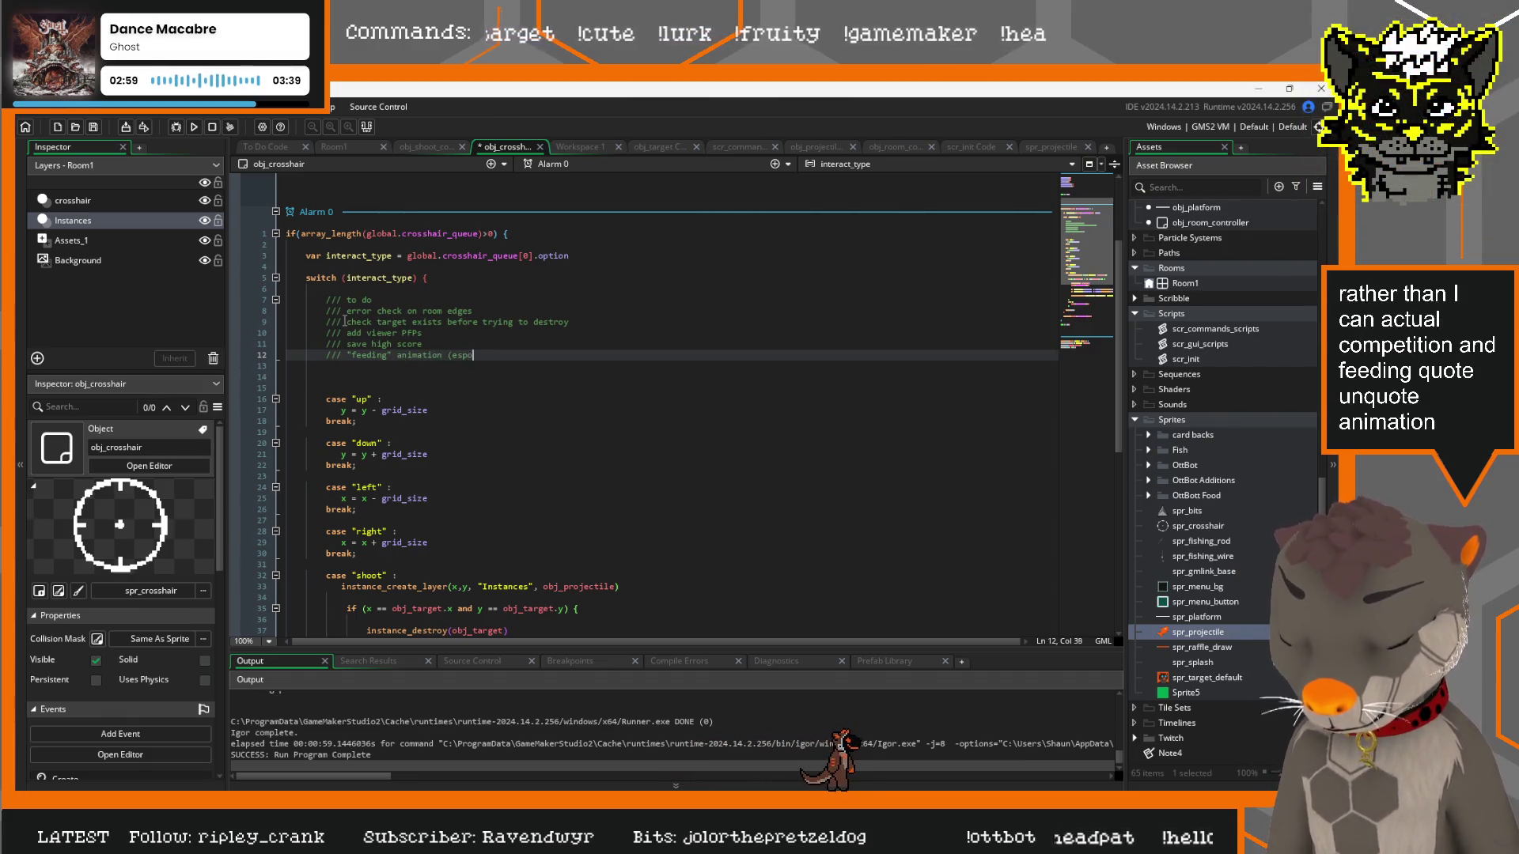
{"action": "type", "text": "ode"}
{"action": "key", "text": "BackSpace"}
{"action": "key", "text": "BackSpace"}
{"action": "type", "text": "lode int"}
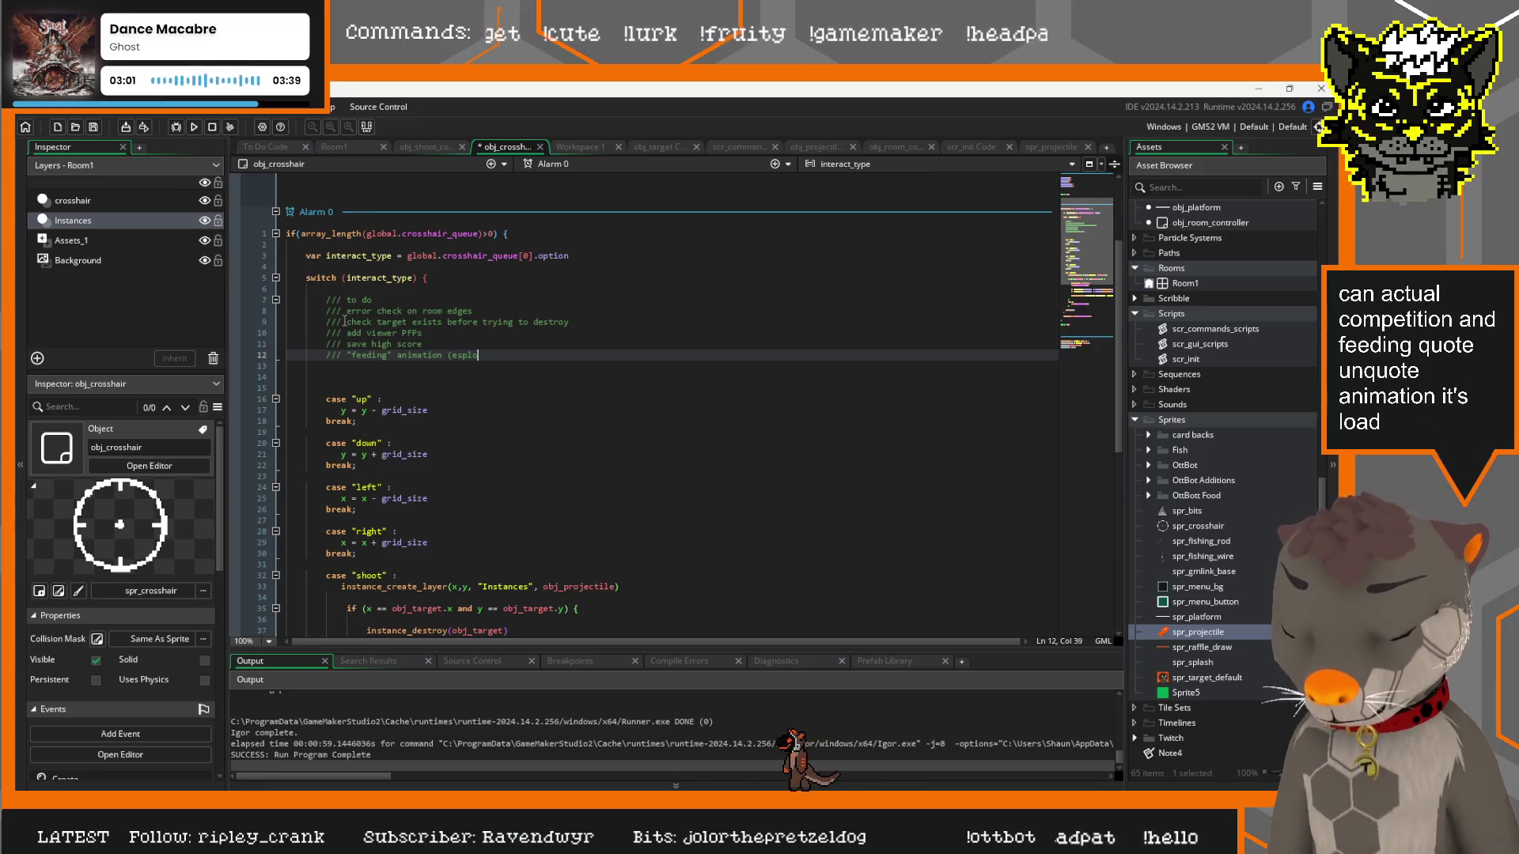
{"action": "type", "text": "o fee"}
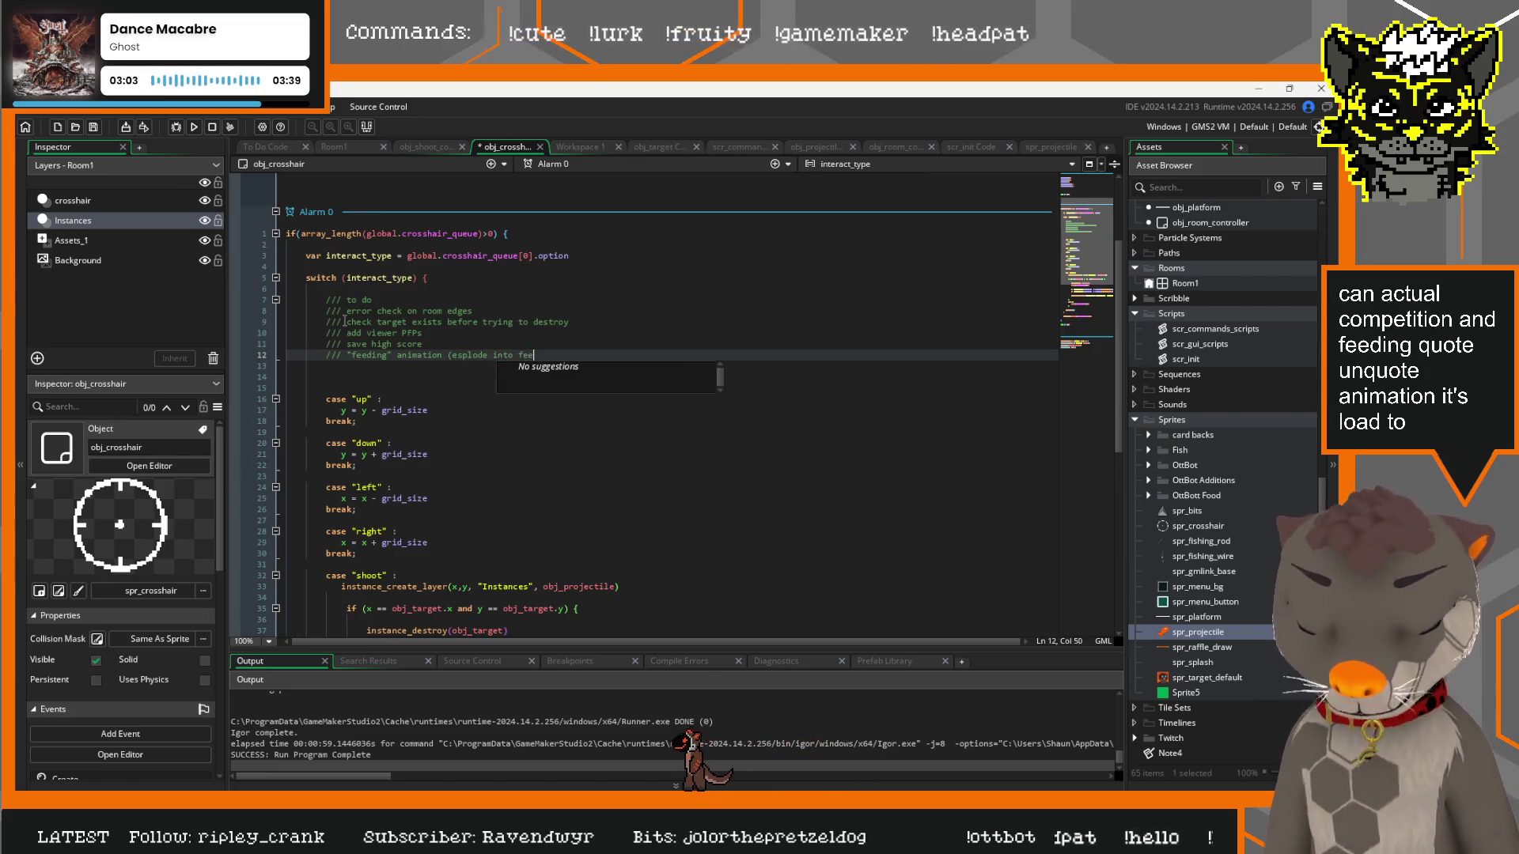
{"action": "type", "text": "sh)"}
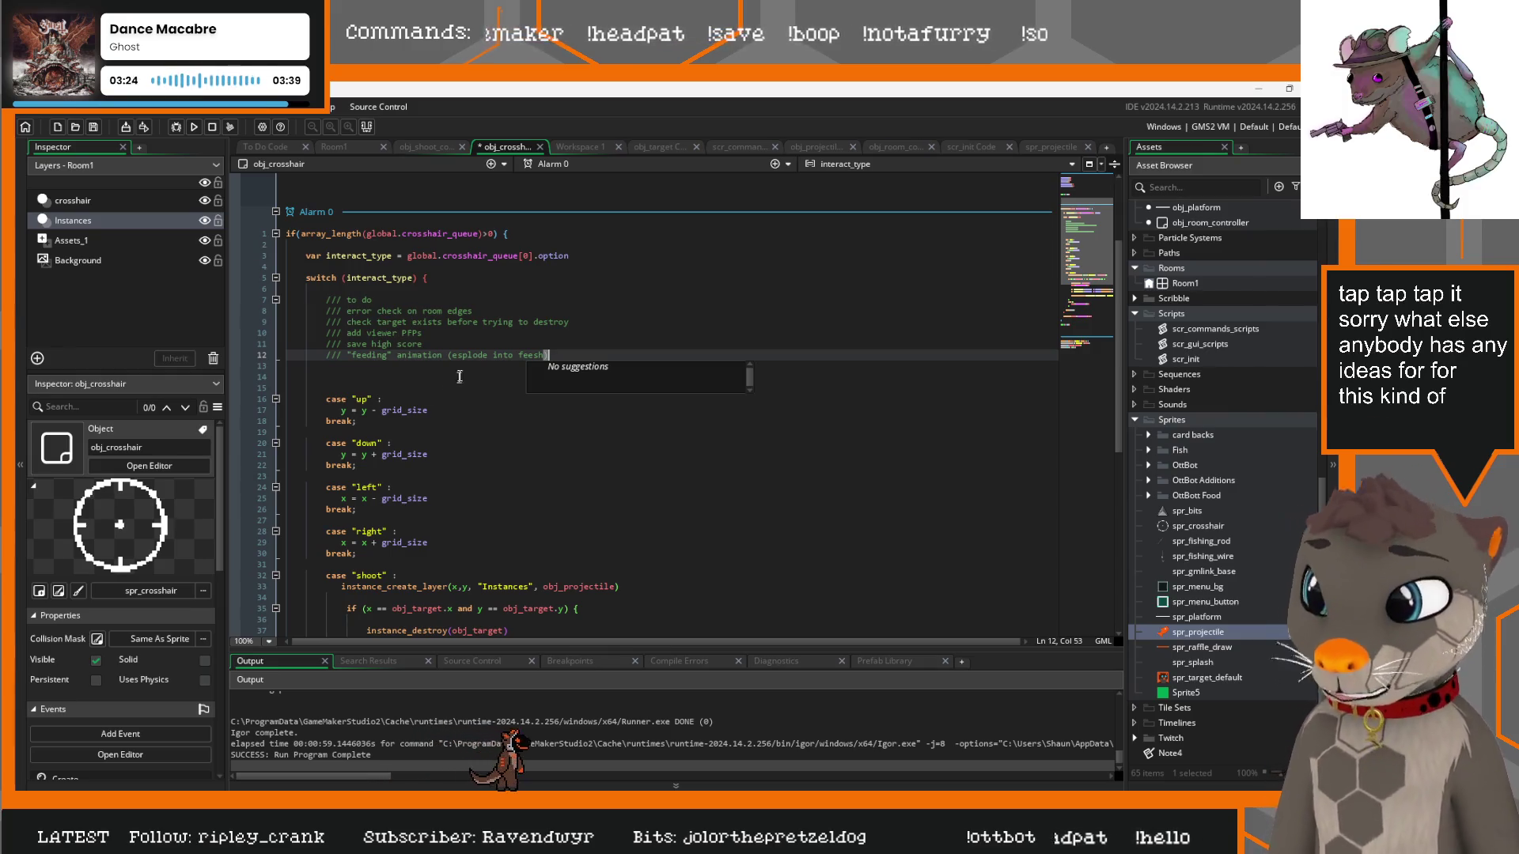
{"action": "scroll", "coordinate": [471, 390], "scroll_direction": "down", "scroll_amount": 7}
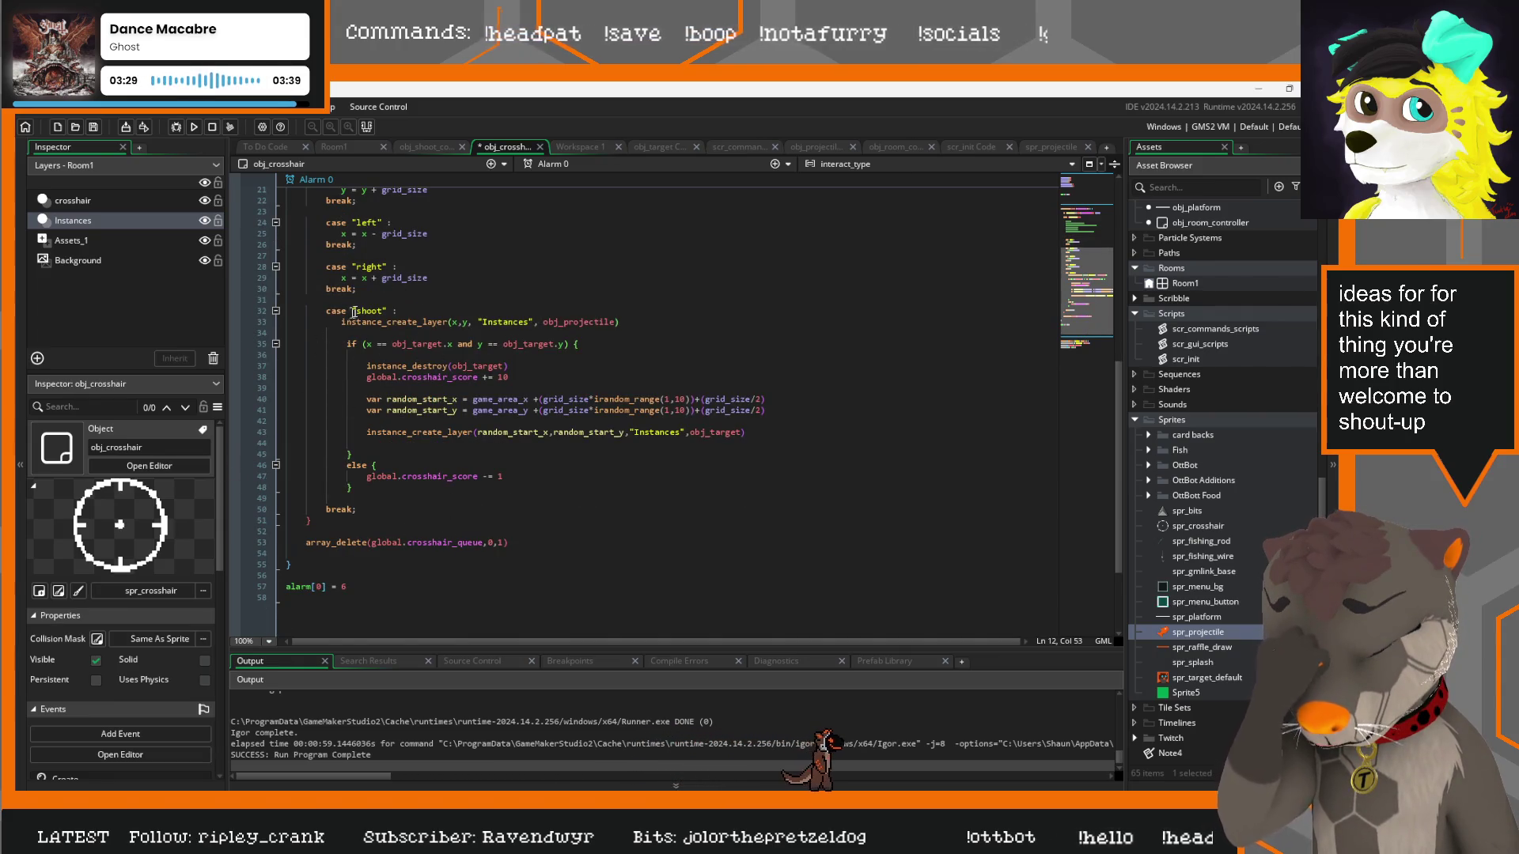
Add a blank line after the target-destroy line in the shoot case
{"action": "left_click", "coordinate": [603, 342]}
{"action": "left_click", "coordinate": [519, 365]}
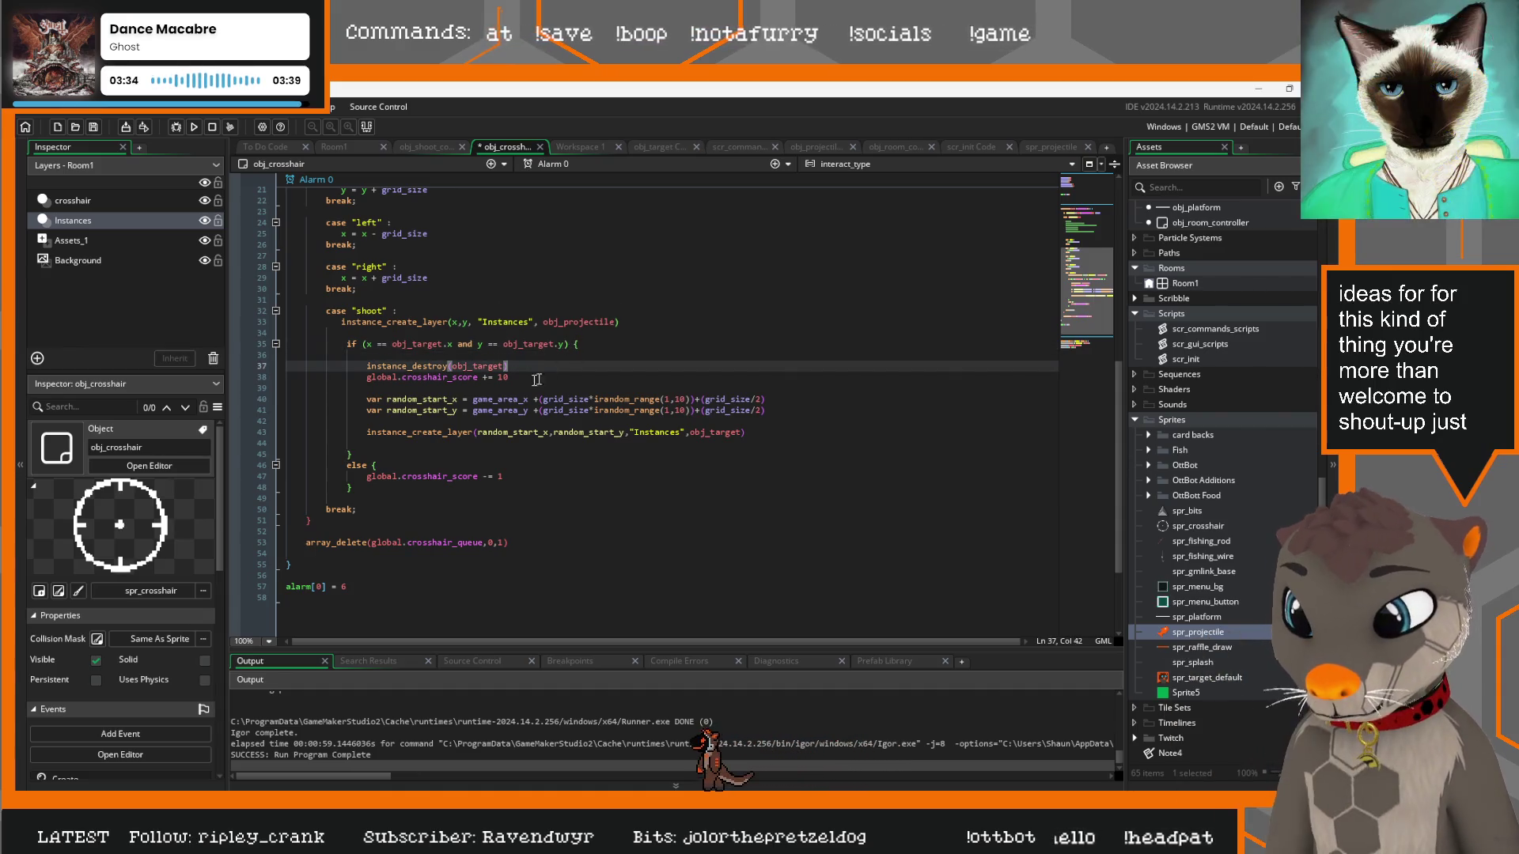
{"action": "key", "text": "Return"}
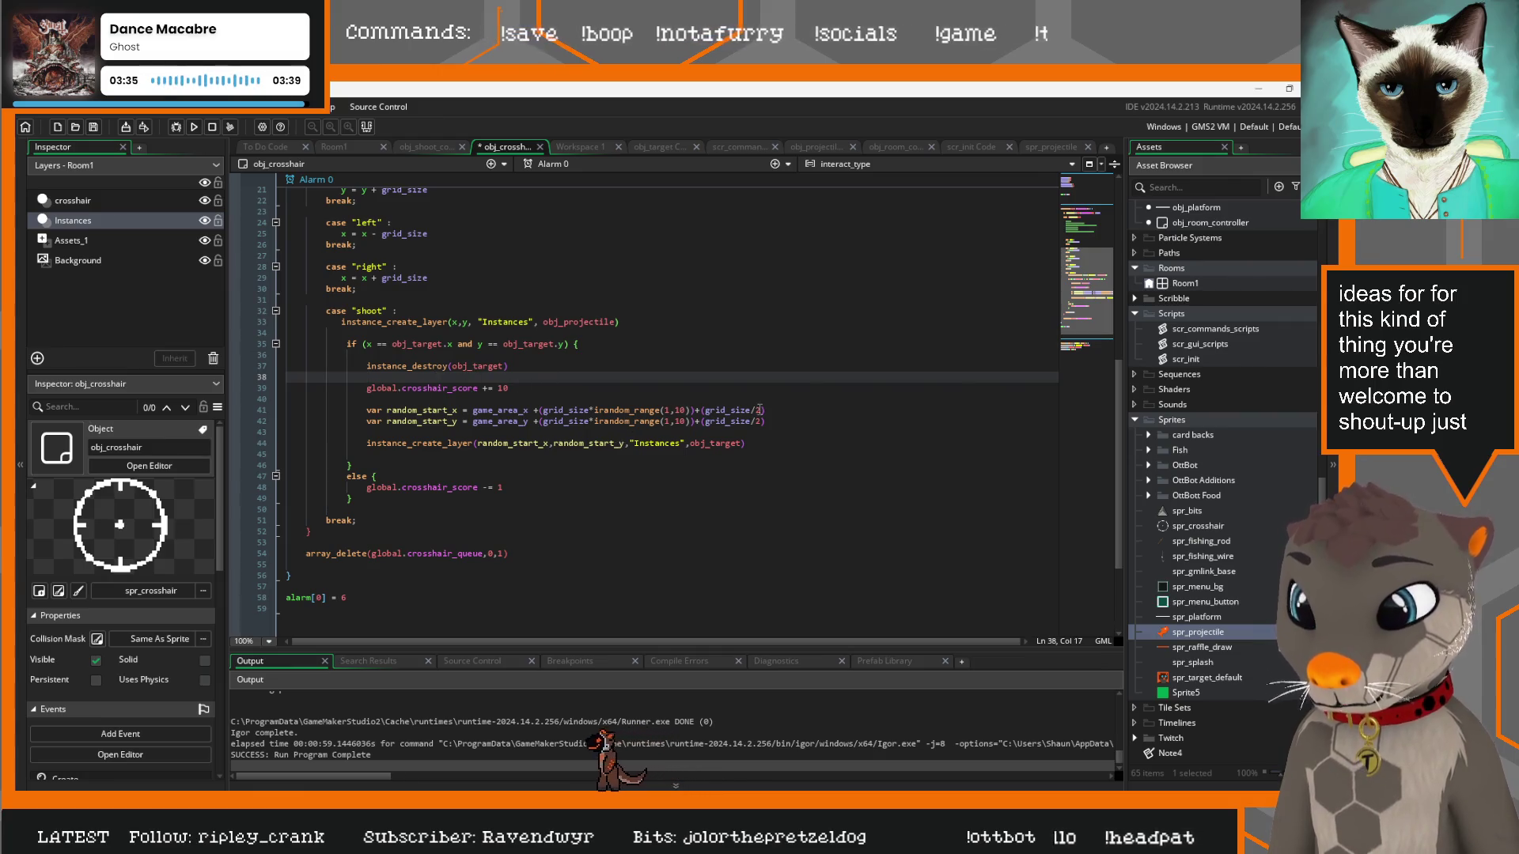
{"action": "left_click_drag", "start_coordinate": [778, 422], "coordinate": [263, 415]}
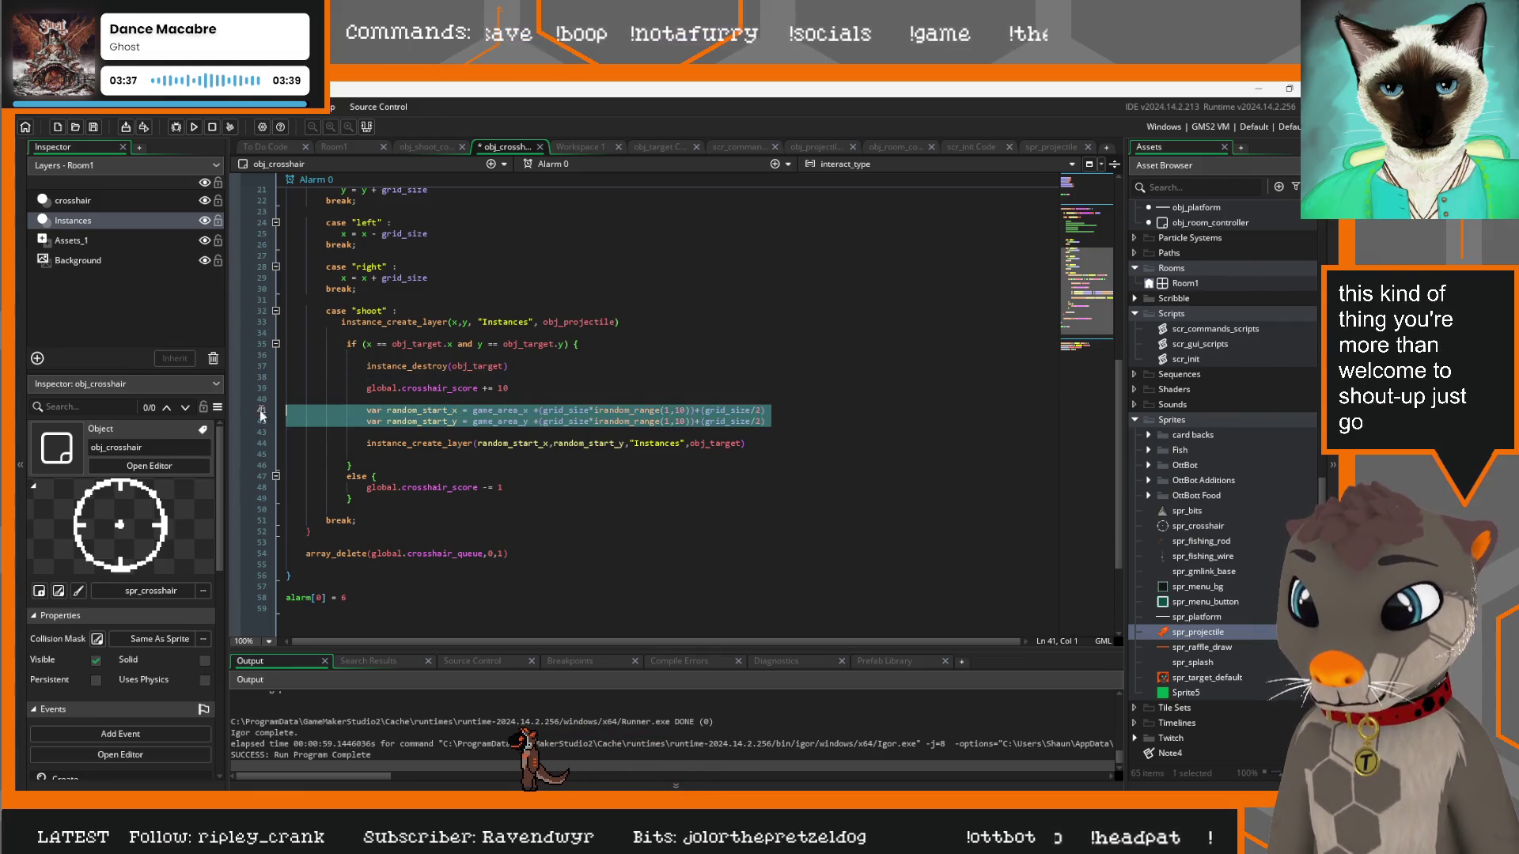
{"action": "left_click", "coordinate": [790, 443]}
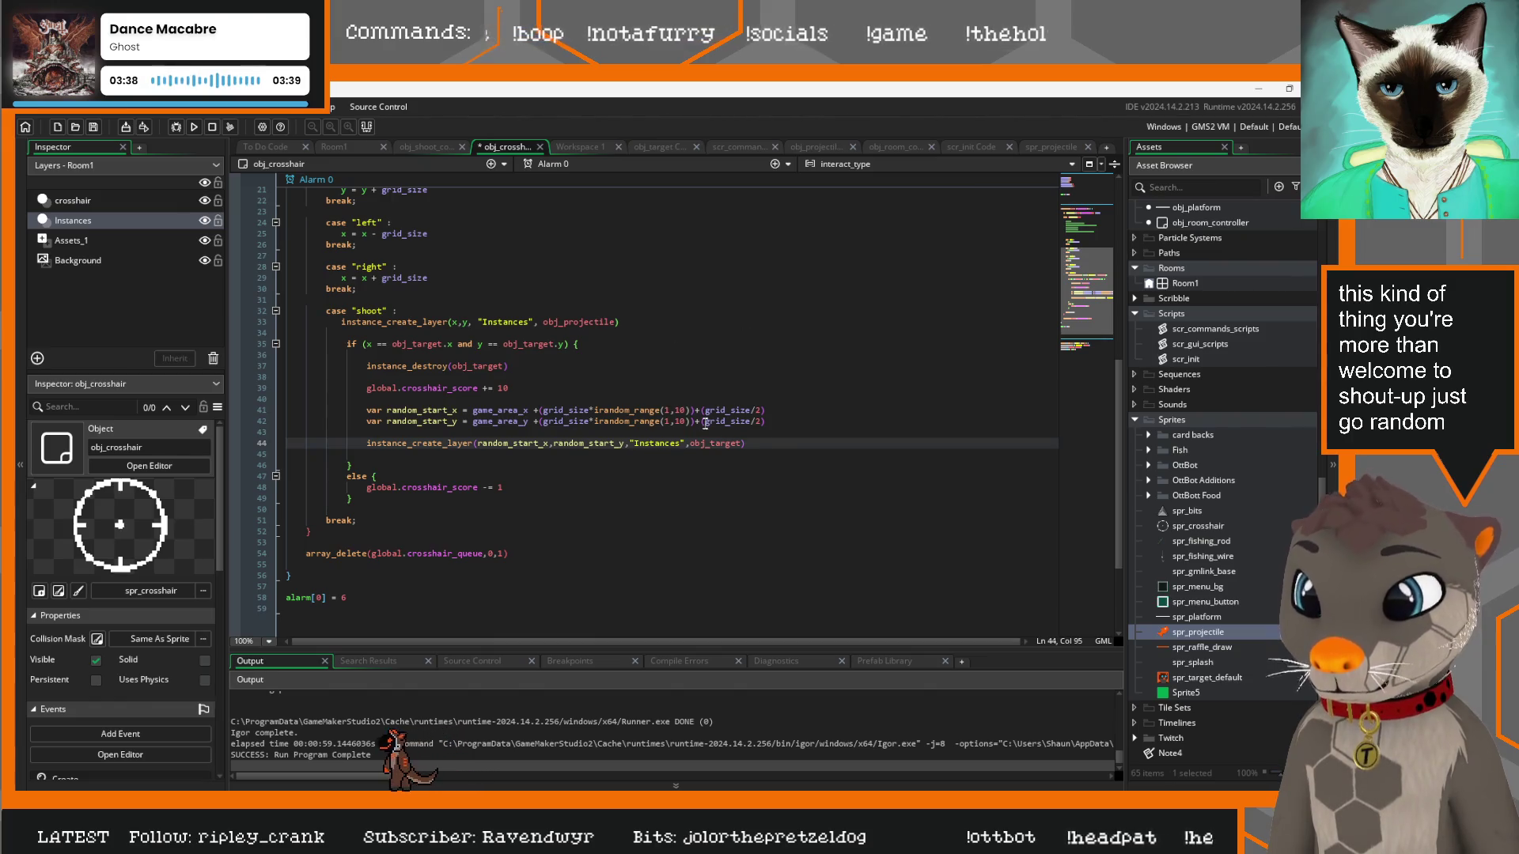
Append to-do notes 'make dimensions global variable' and 'check randomisers'
{"action": "scroll", "coordinate": [681, 427], "scroll_direction": "up", "scroll_amount": 5}
{"action": "left_click", "coordinate": [581, 350]}
{"action": "key", "text": "Return"}
{"action": "type", "text": "/// "}
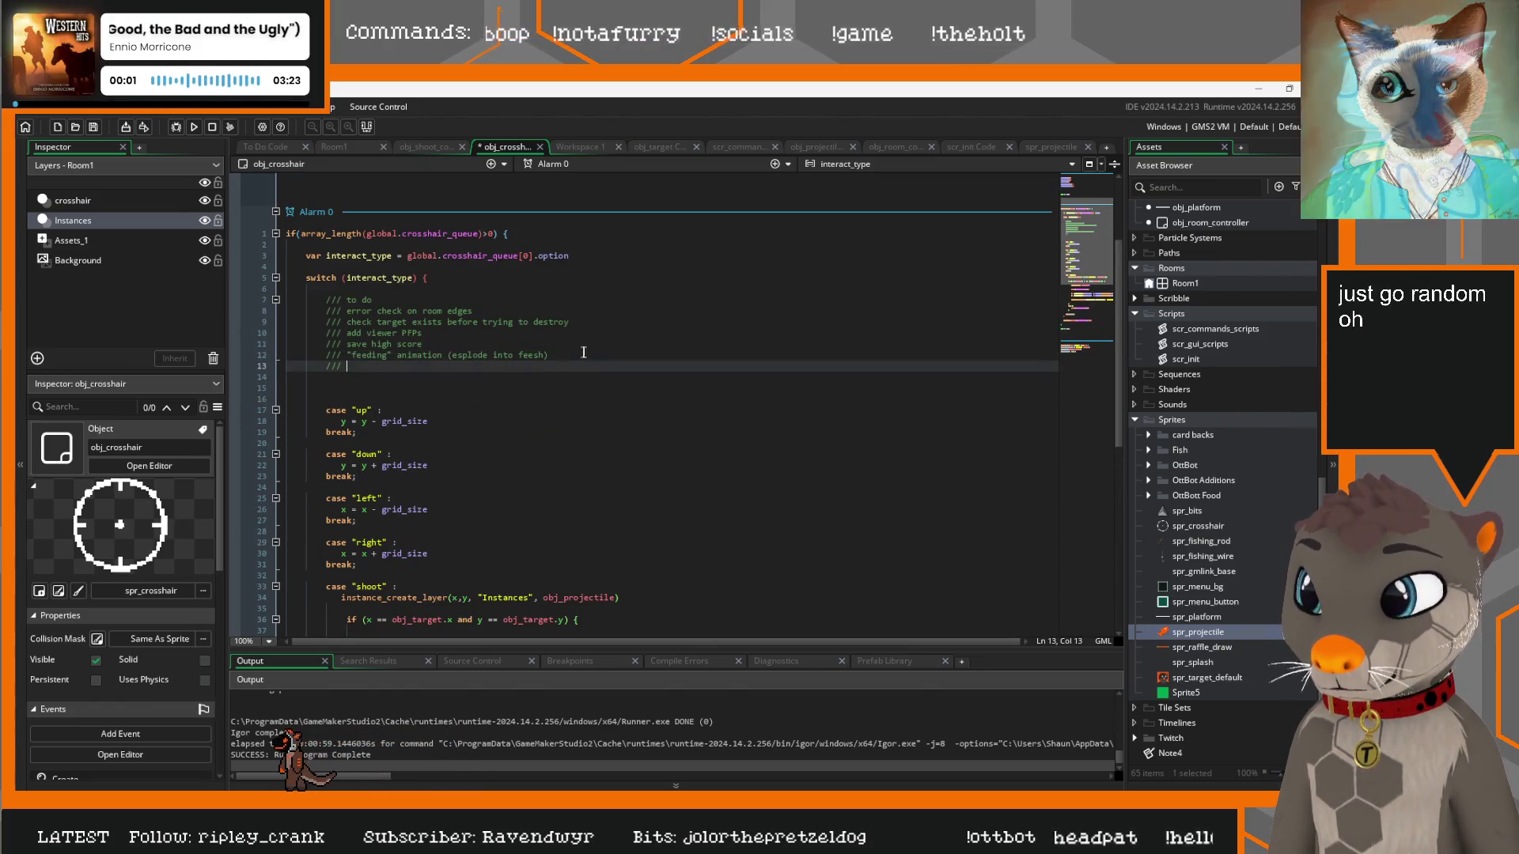
{"action": "type", "text": "make "}
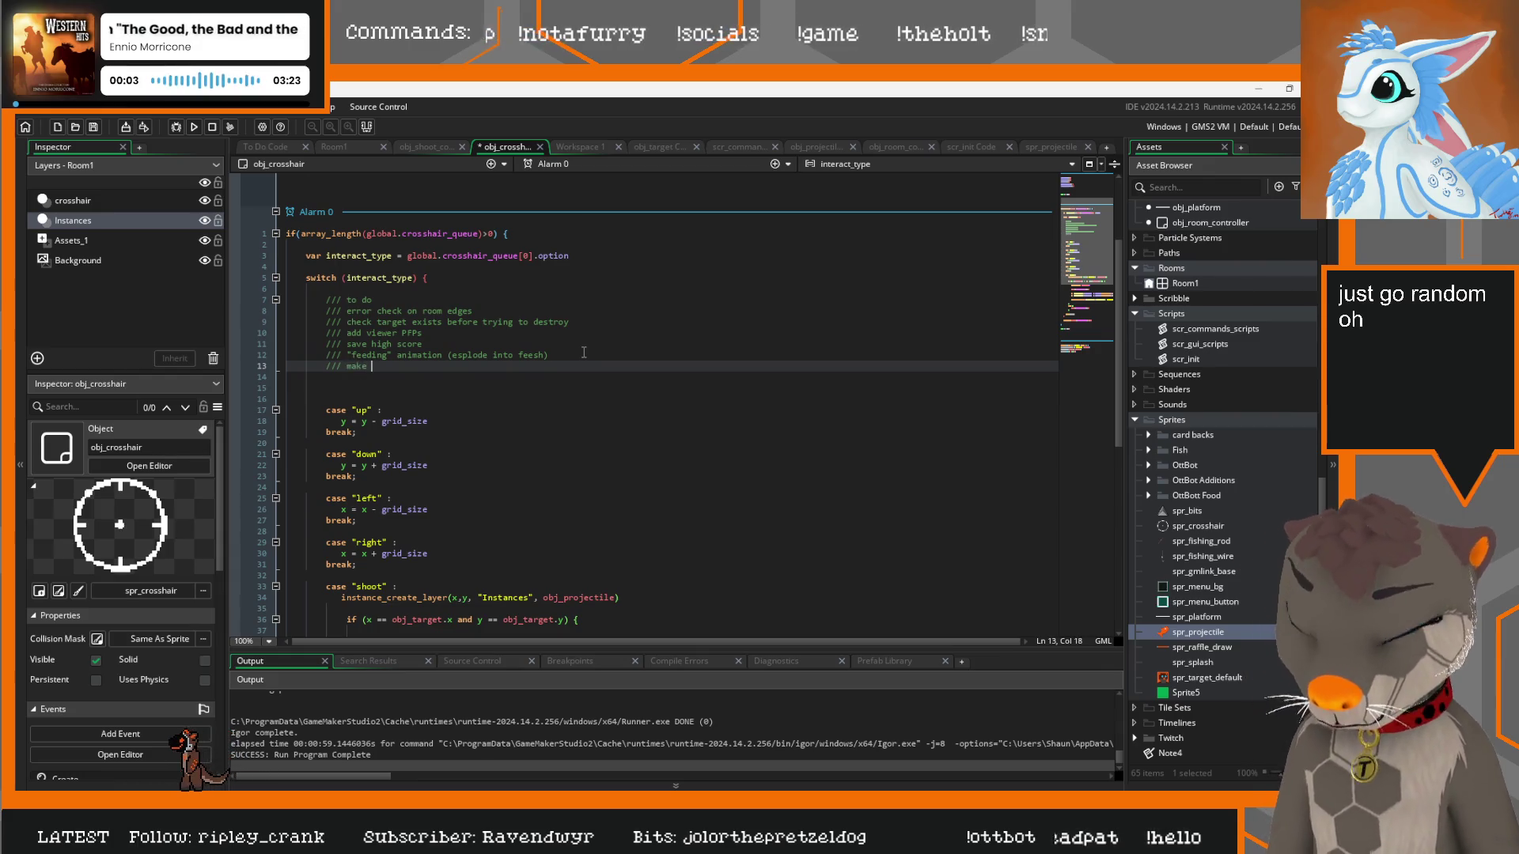
{"action": "type", "text": "dim"}
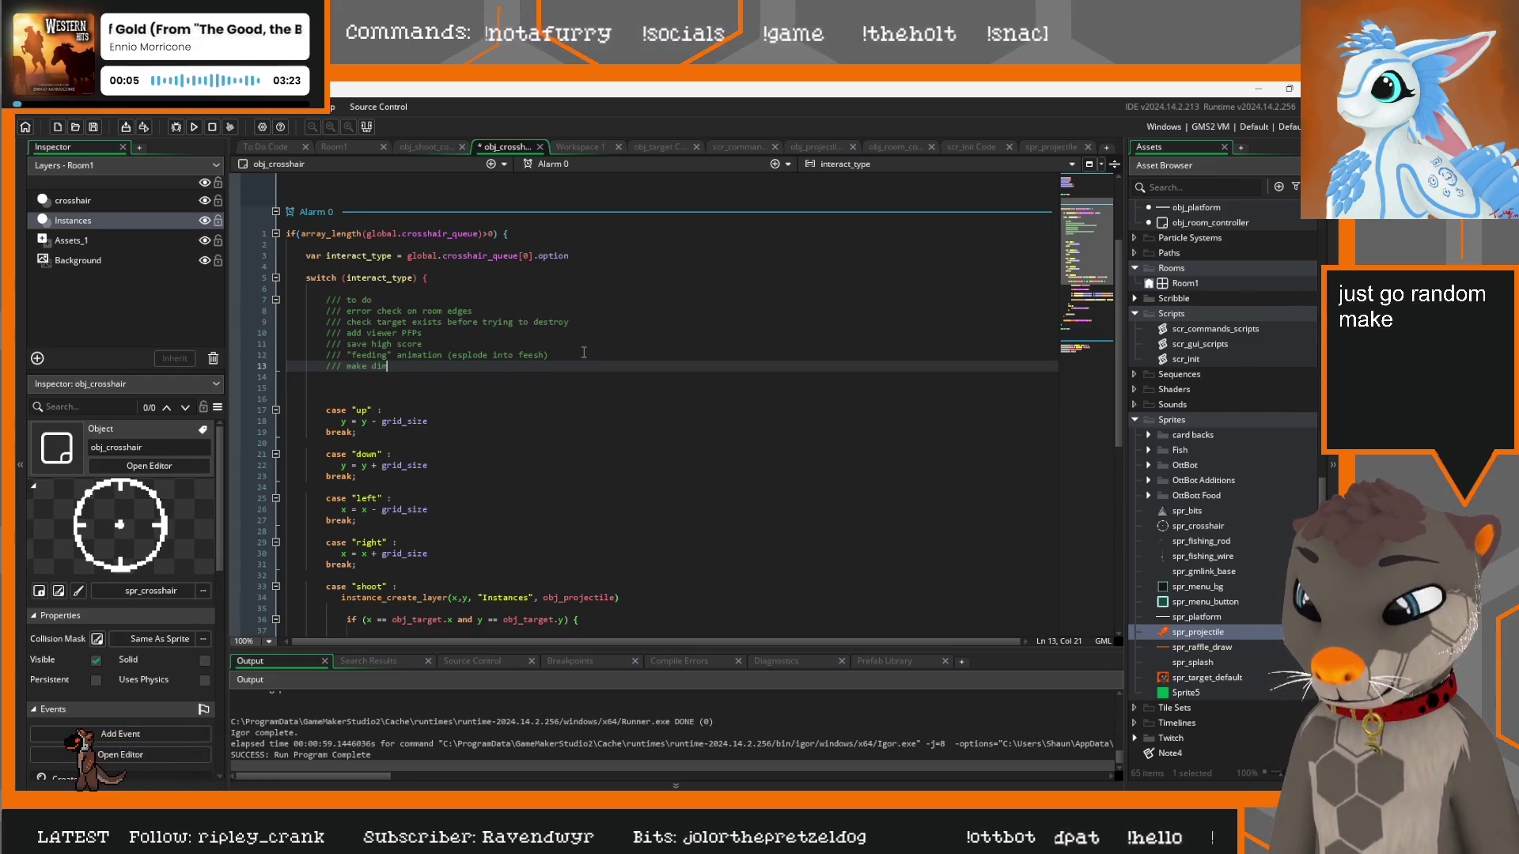
{"action": "type", "text": "ensions gl"}
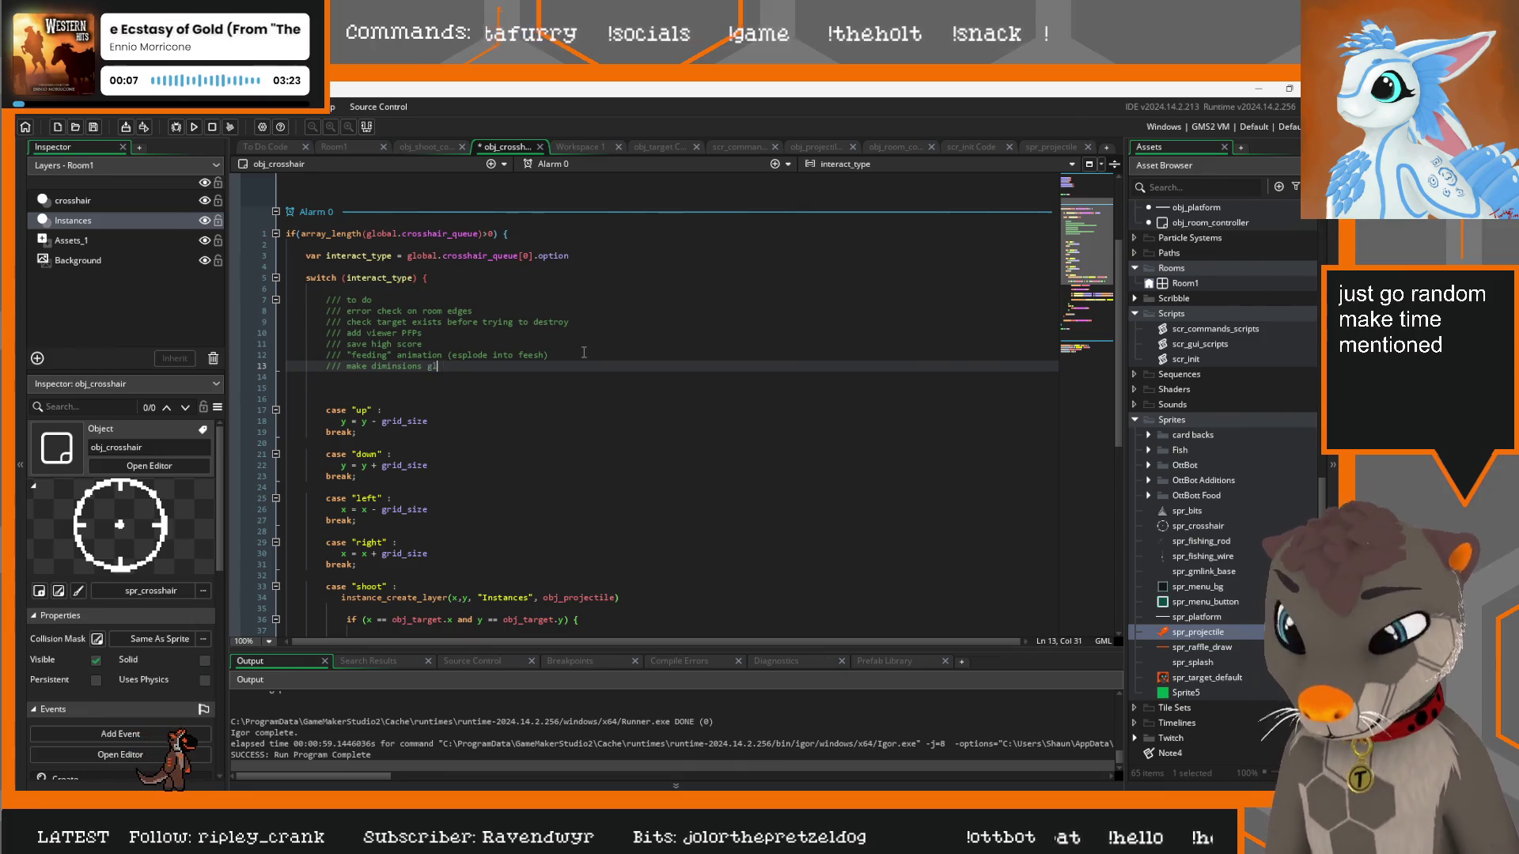
{"action": "type", "text": "obal variable"}
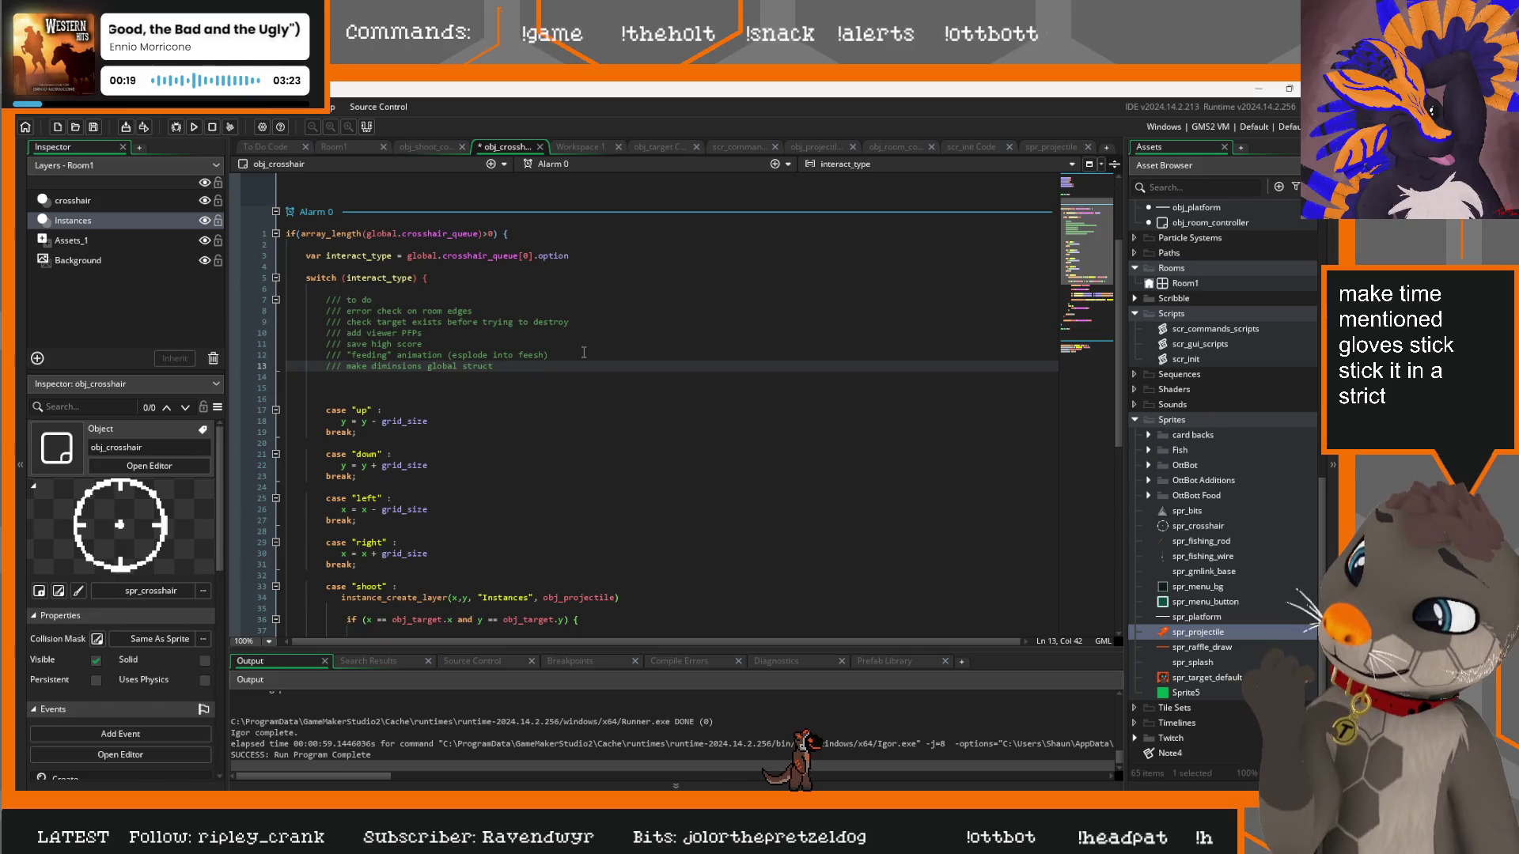
{"action": "key", "text": "Return"}
{"action": "type", "text": "/// check randomis"}
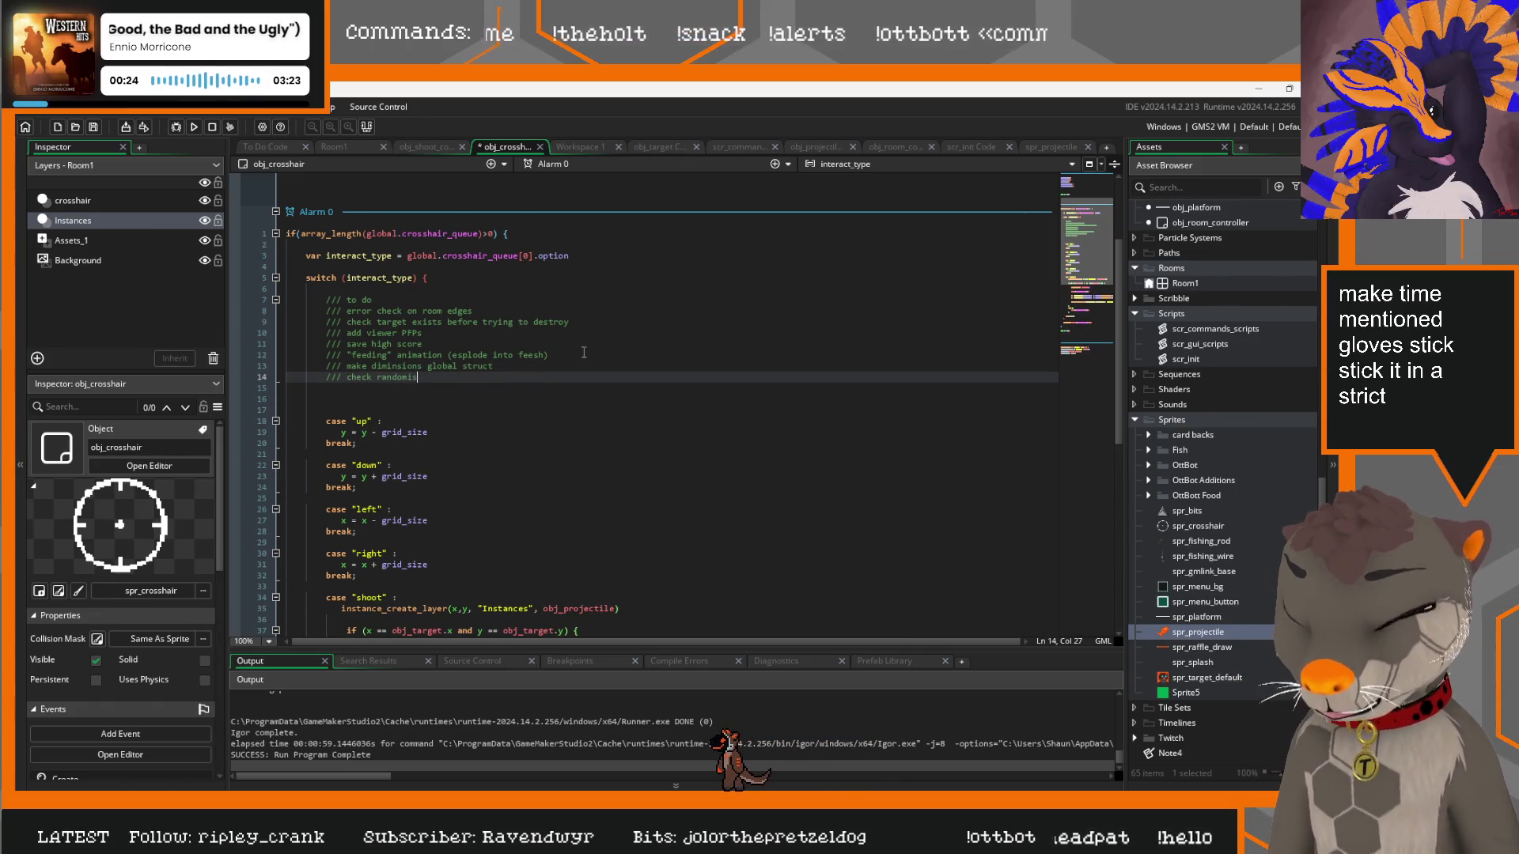
{"action": "type", "text": "ers"}
Check the shoot case's blank line, then start a new line at the end of the to-do list
{"action": "scroll", "coordinate": [617, 411], "scroll_direction": "down", "scroll_amount": 7}
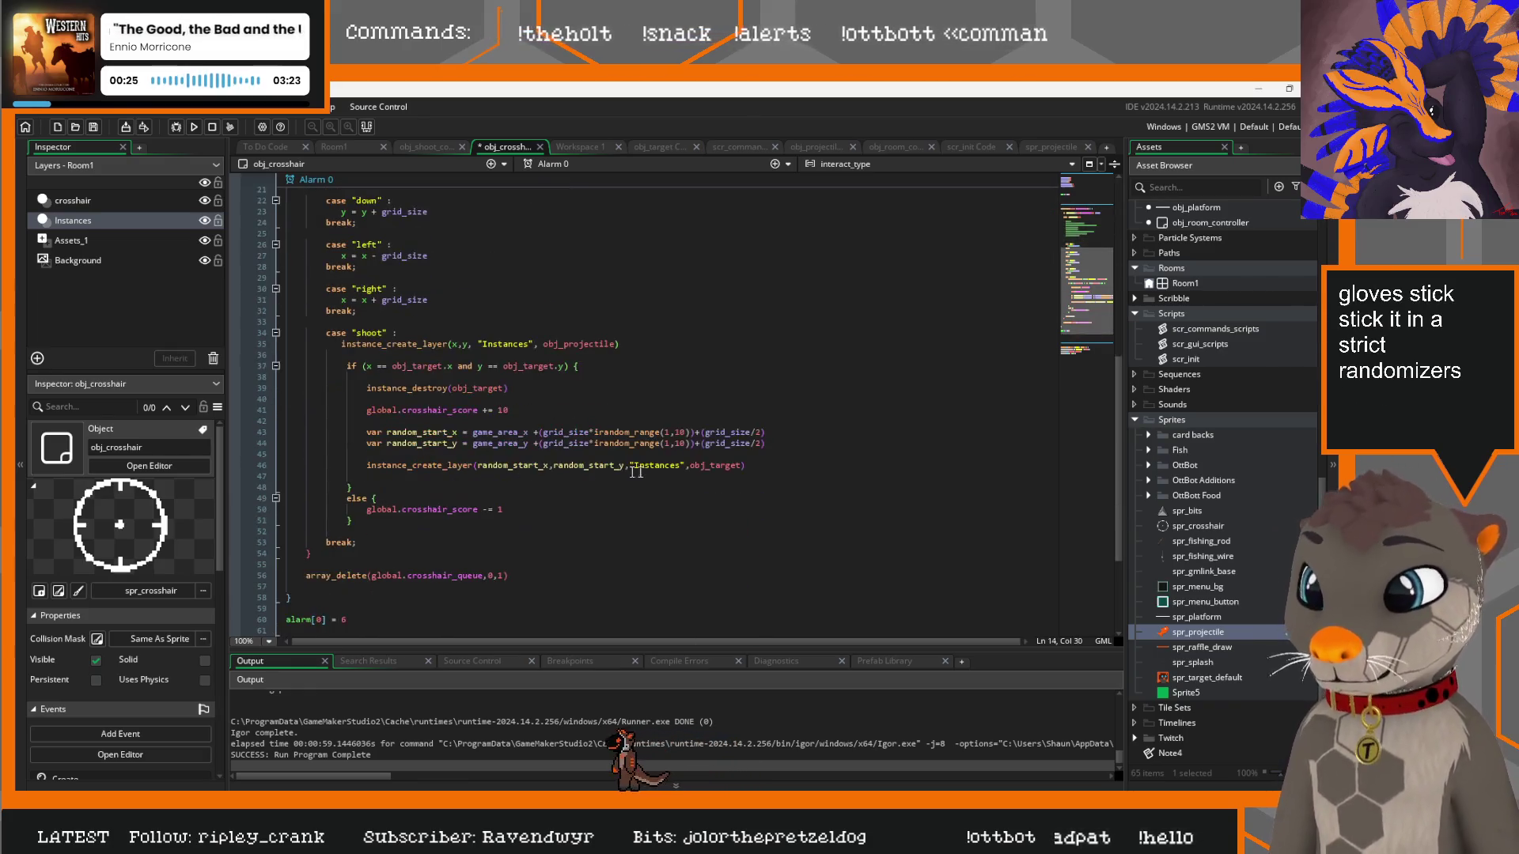
{"action": "left_click", "coordinate": [683, 377]}
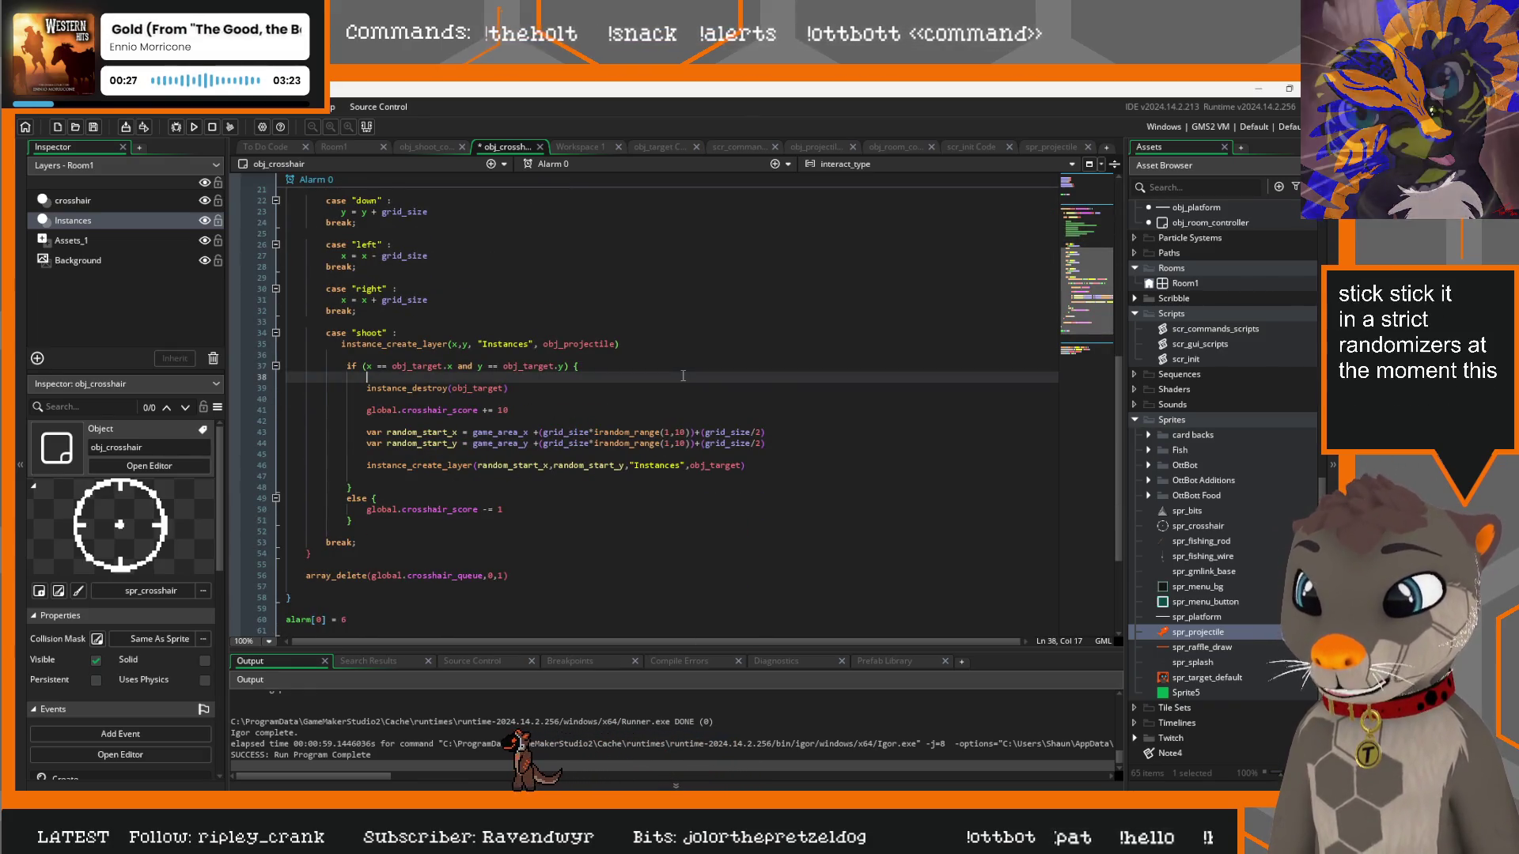
{"action": "scroll", "coordinate": [601, 364], "scroll_direction": "up", "scroll_amount": 10}
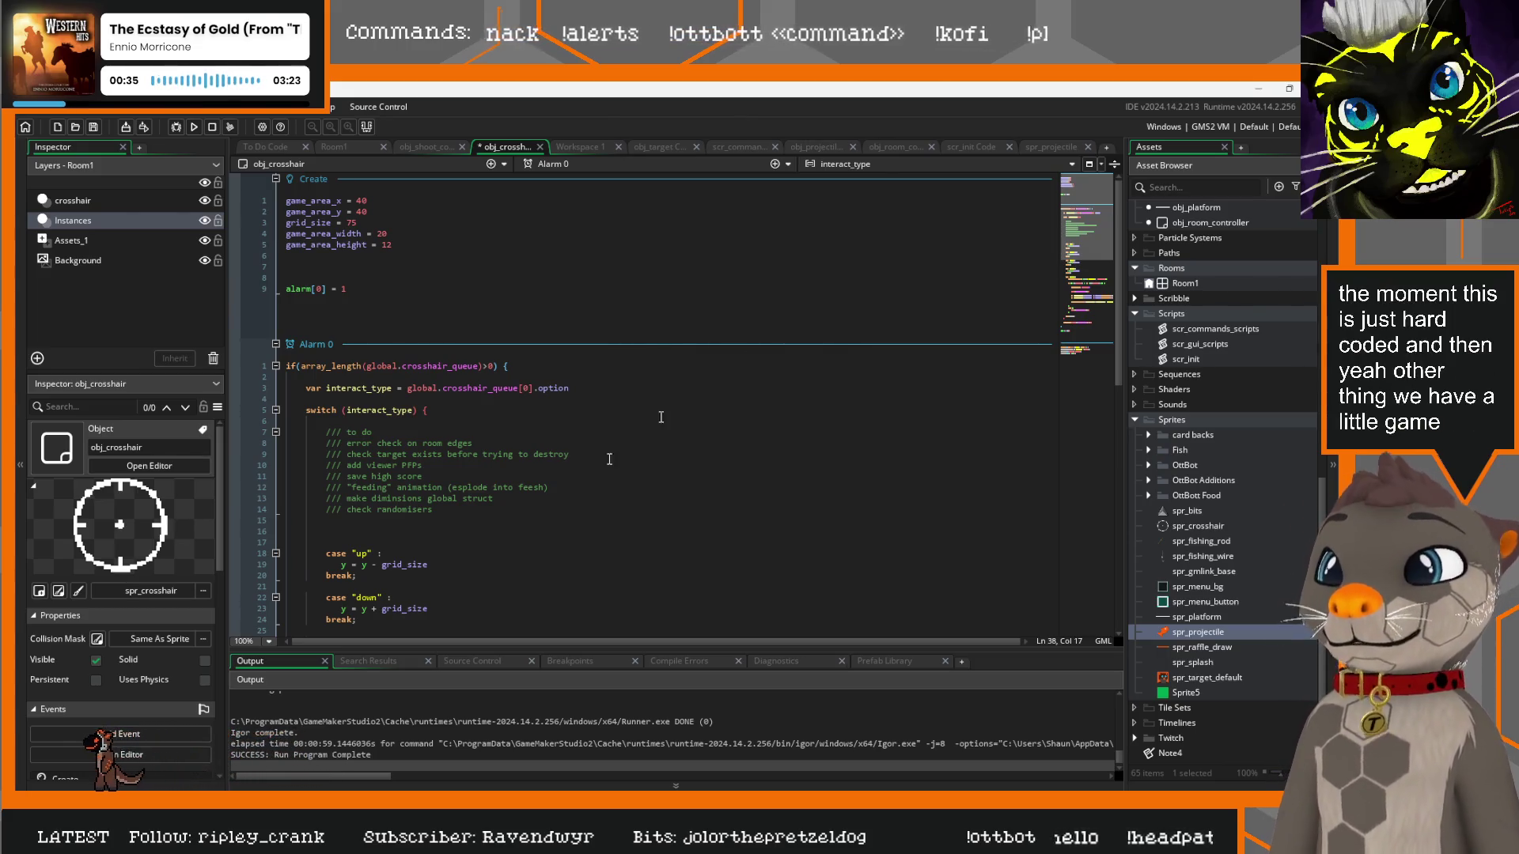
{"action": "left_click", "coordinate": [471, 508]}
{"action": "key", "text": "Return"}
Type the unfinished '/// toggle on/off with' to-do note
{"action": "type", "text": "/// toggle on/f"}
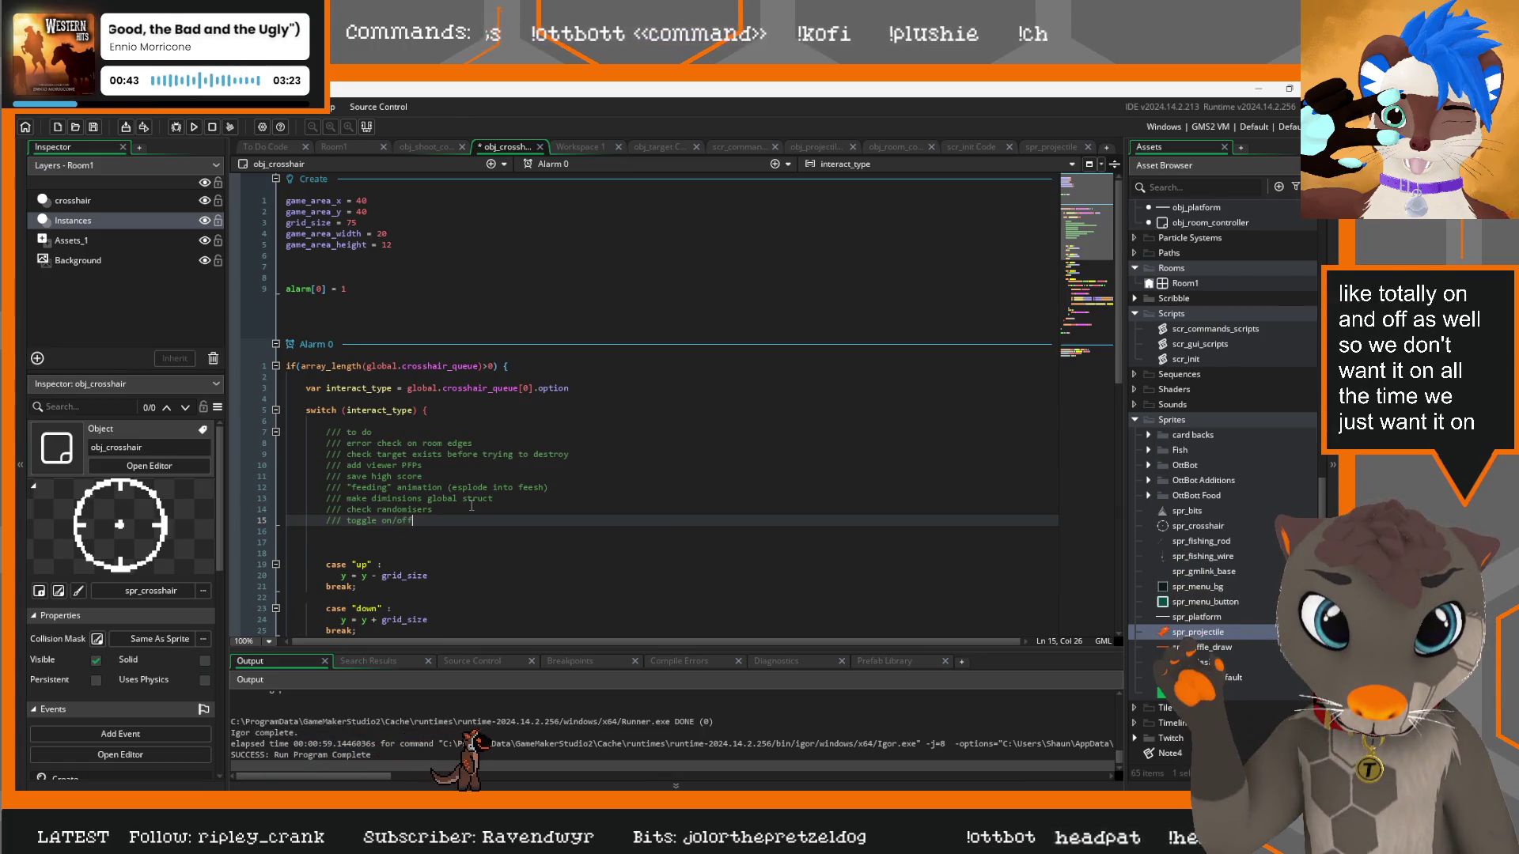
{"action": "type", "text": "th"}
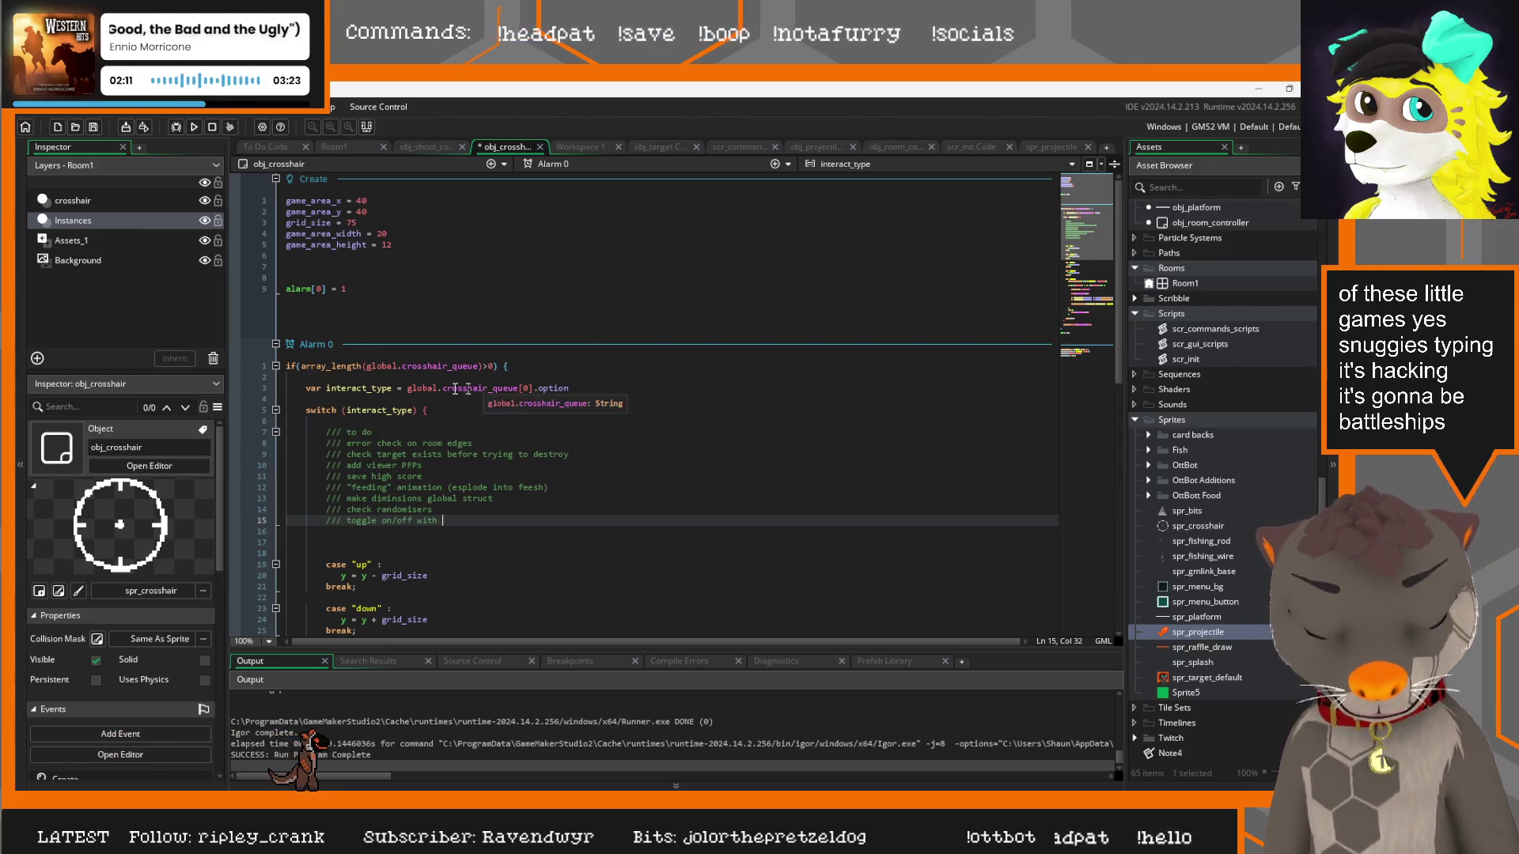
Add the note 'battle royal?? each have own crosshair and targets? Target moves? Coordinate system?'
{"action": "key", "text": "Return"}
{"action": "type", "text": "battle royal?? "}
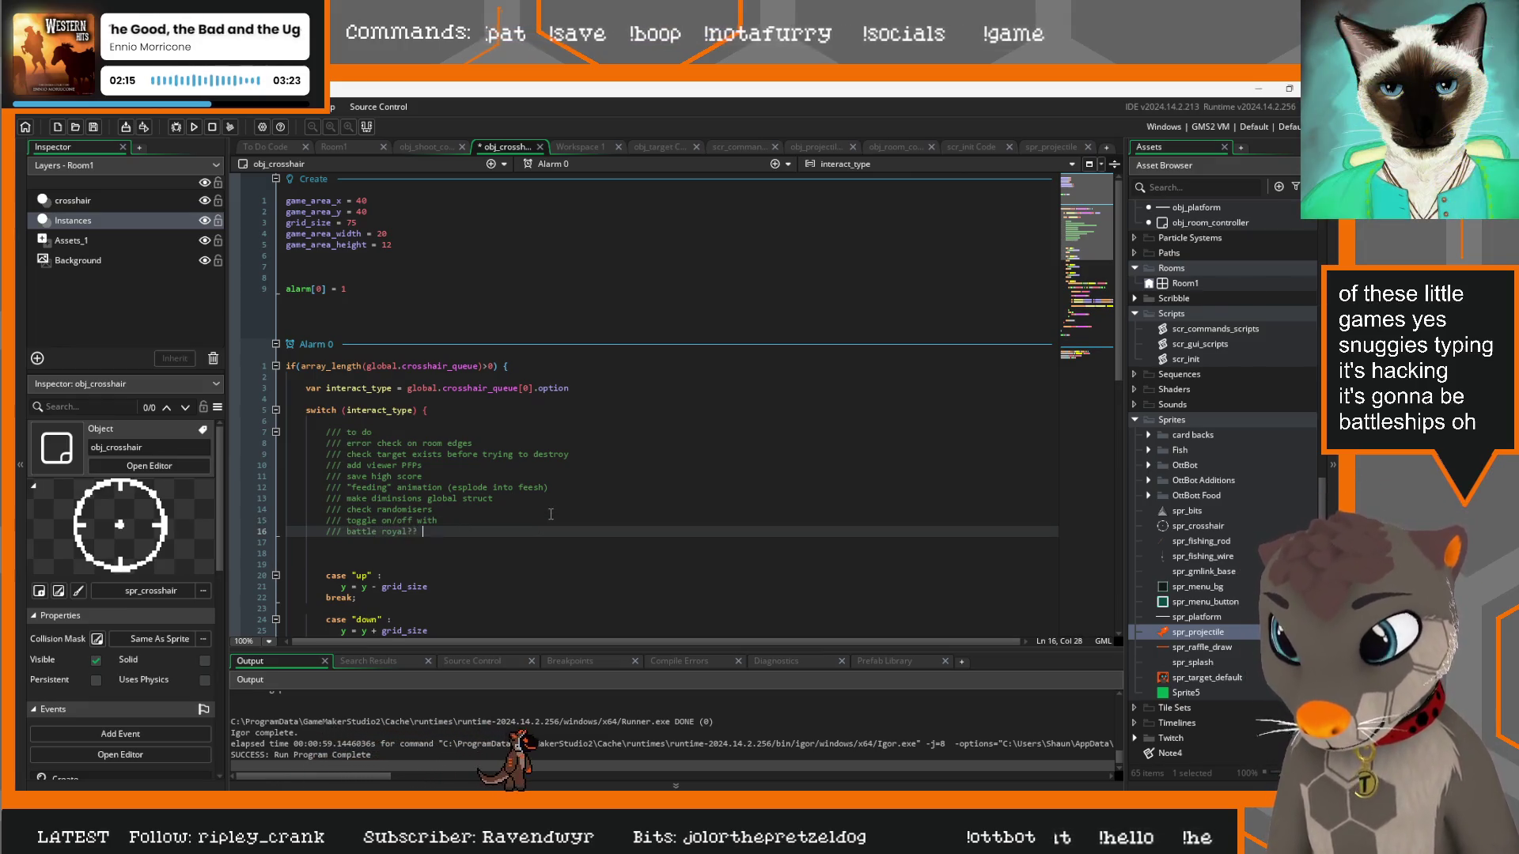
{"action": "type", "text": "each have own"}
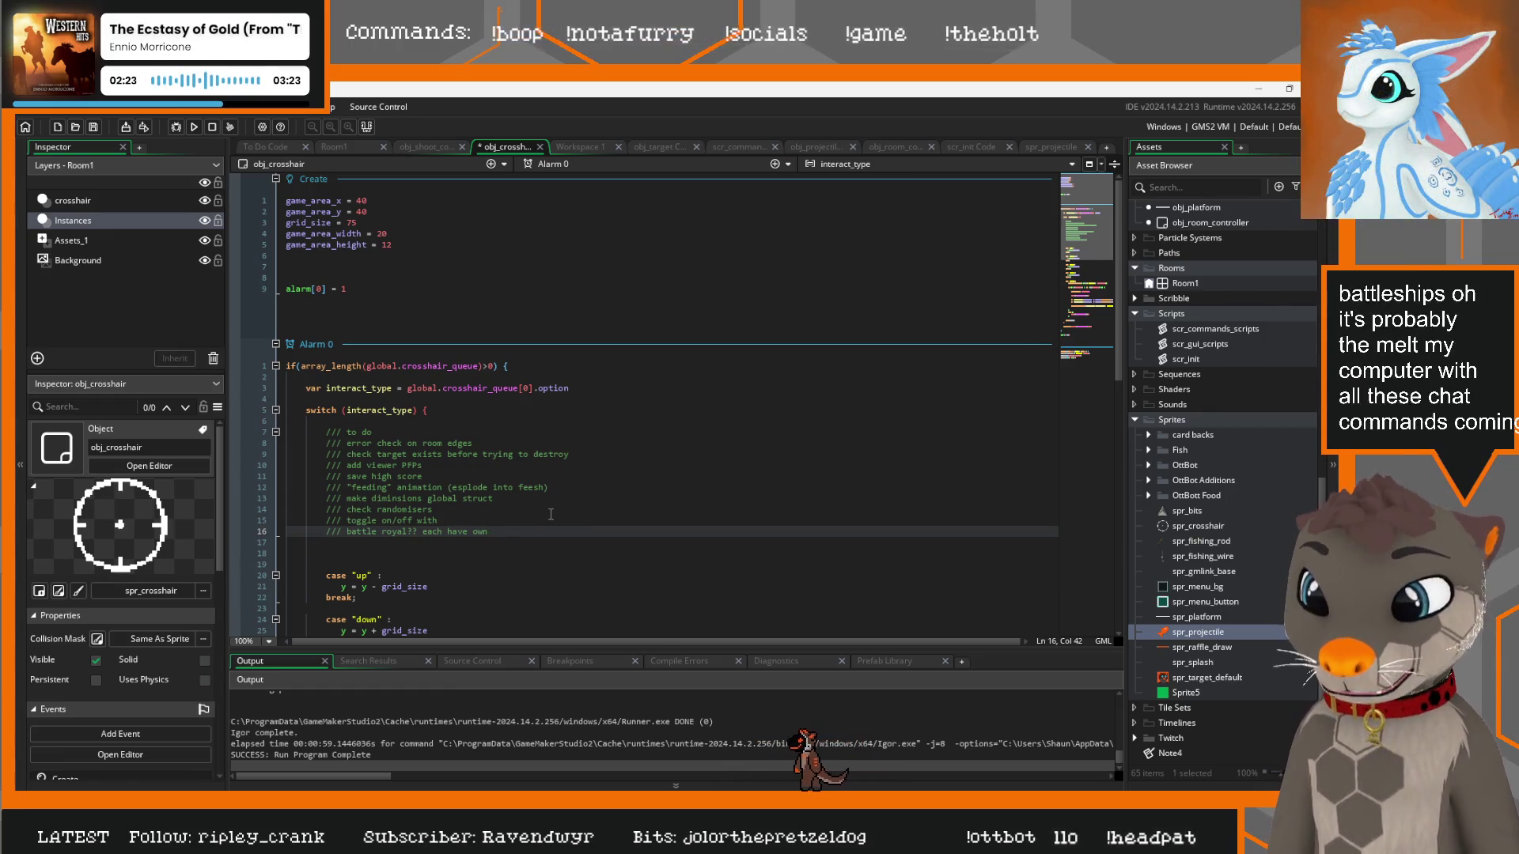
{"action": "type", "text": "crosshair and taarg"}
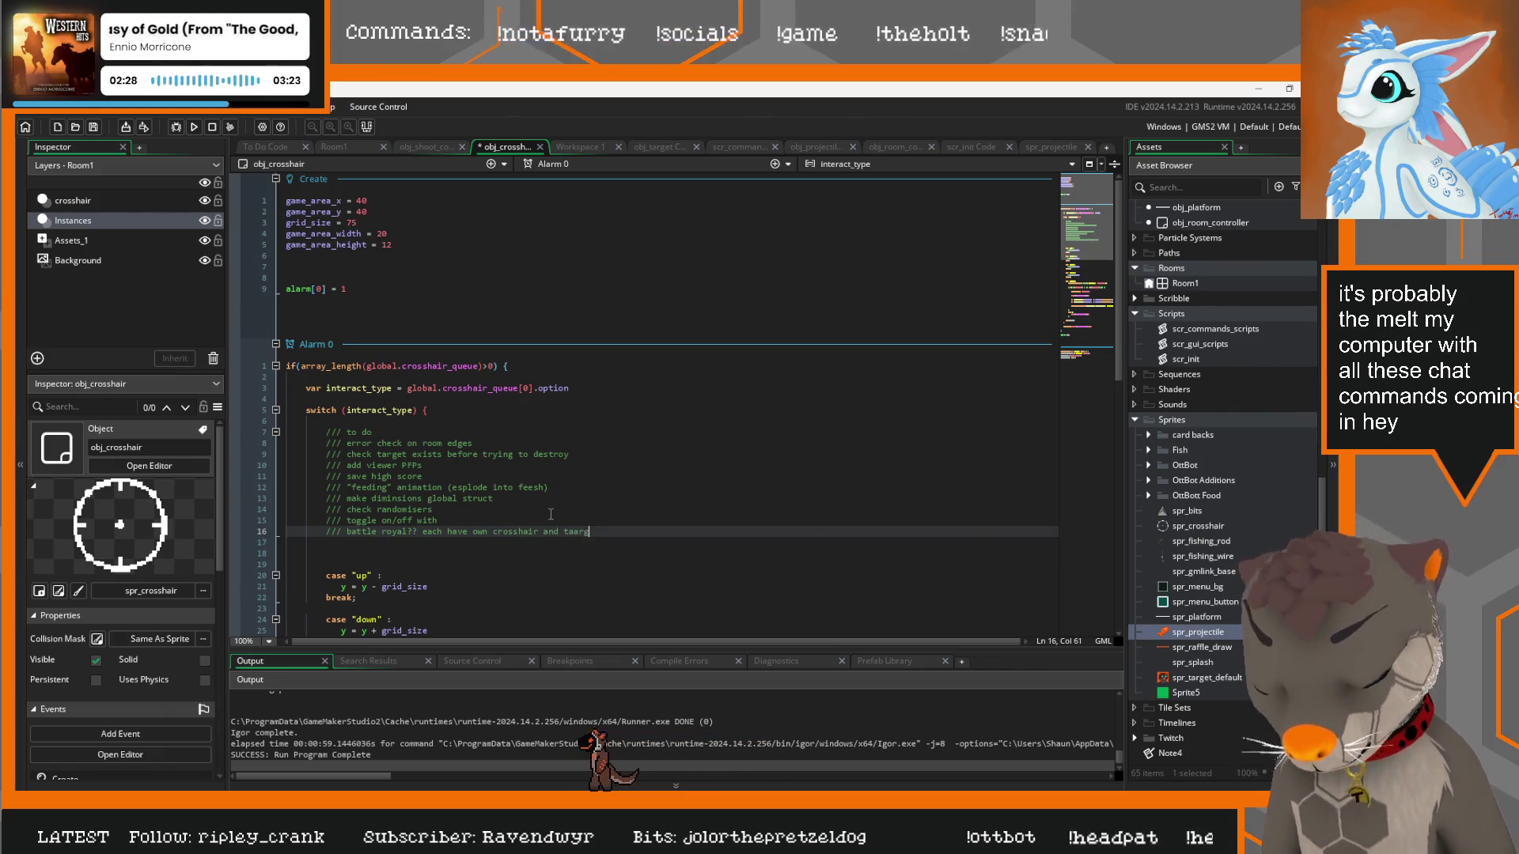
{"action": "key", "text": "BackSpace"}
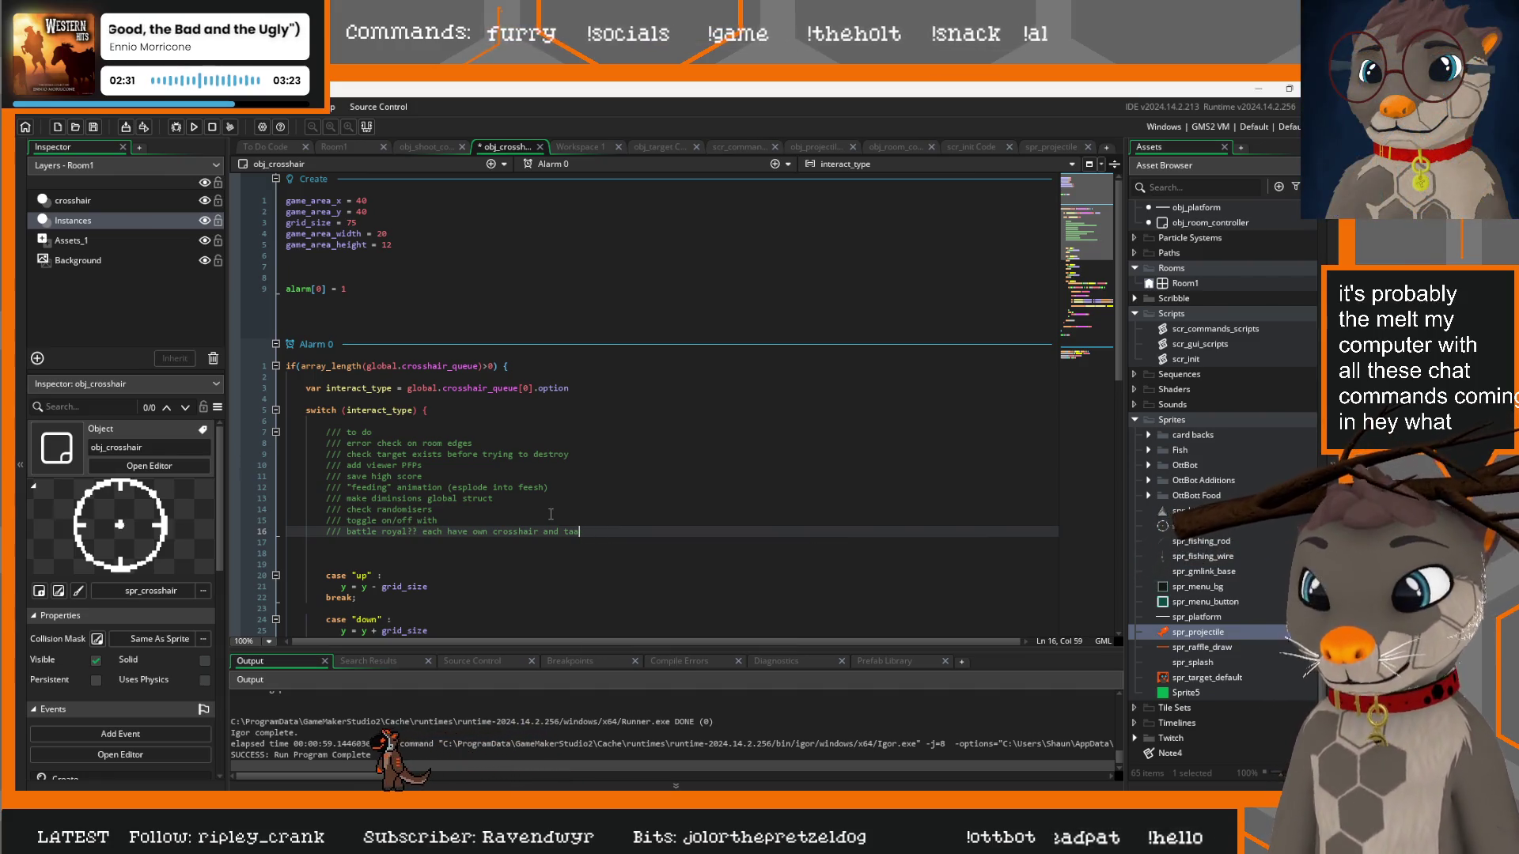
{"action": "key", "text": "BackSpace"}
{"action": "key", "text": "BackSpace"}
{"action": "type", "text": "arget"}
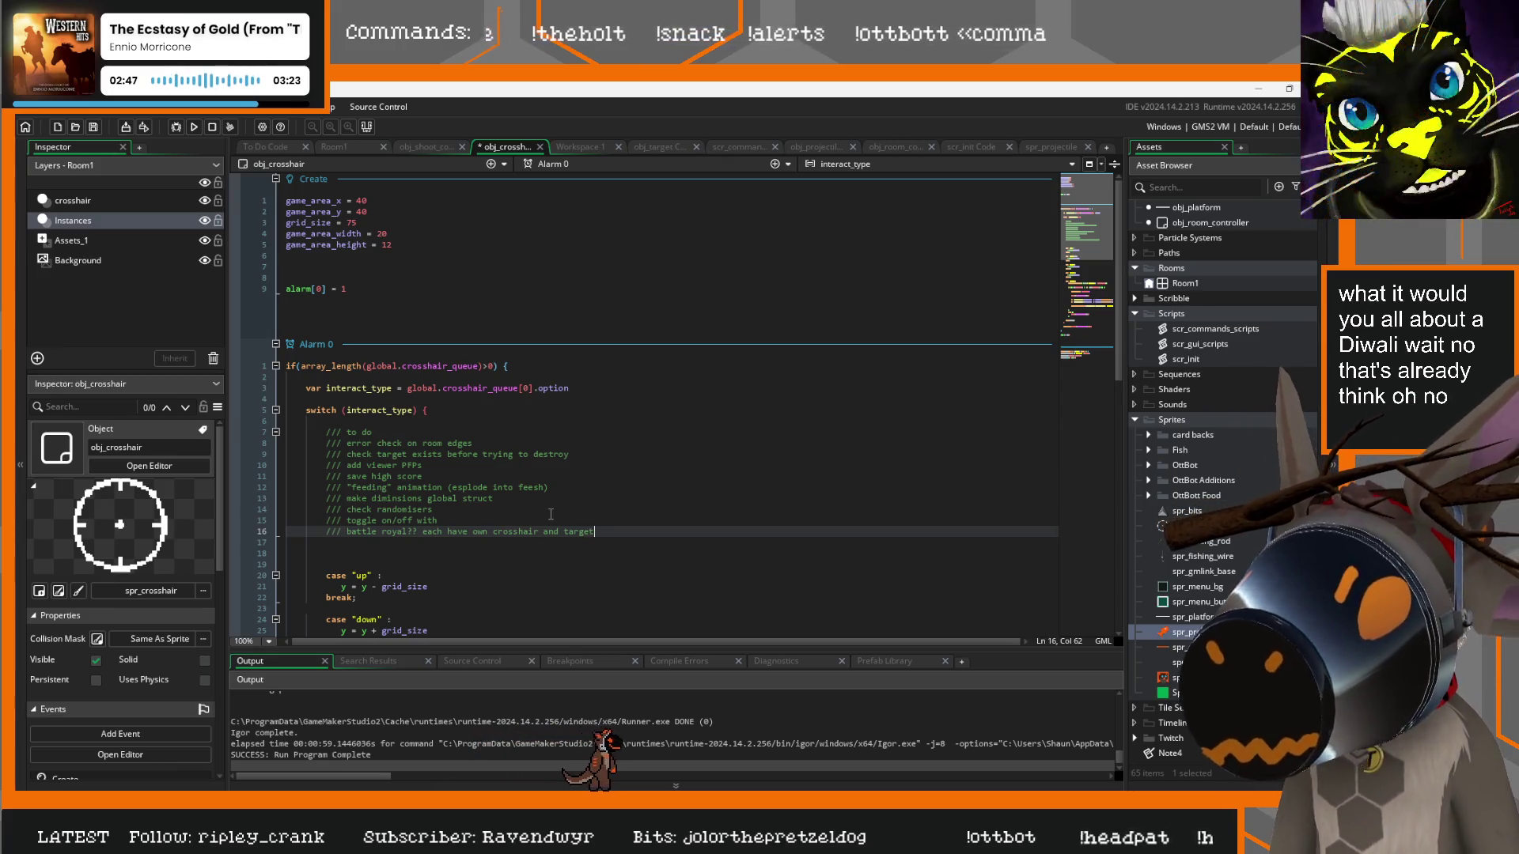
{"action": "type", "text": "s?"}
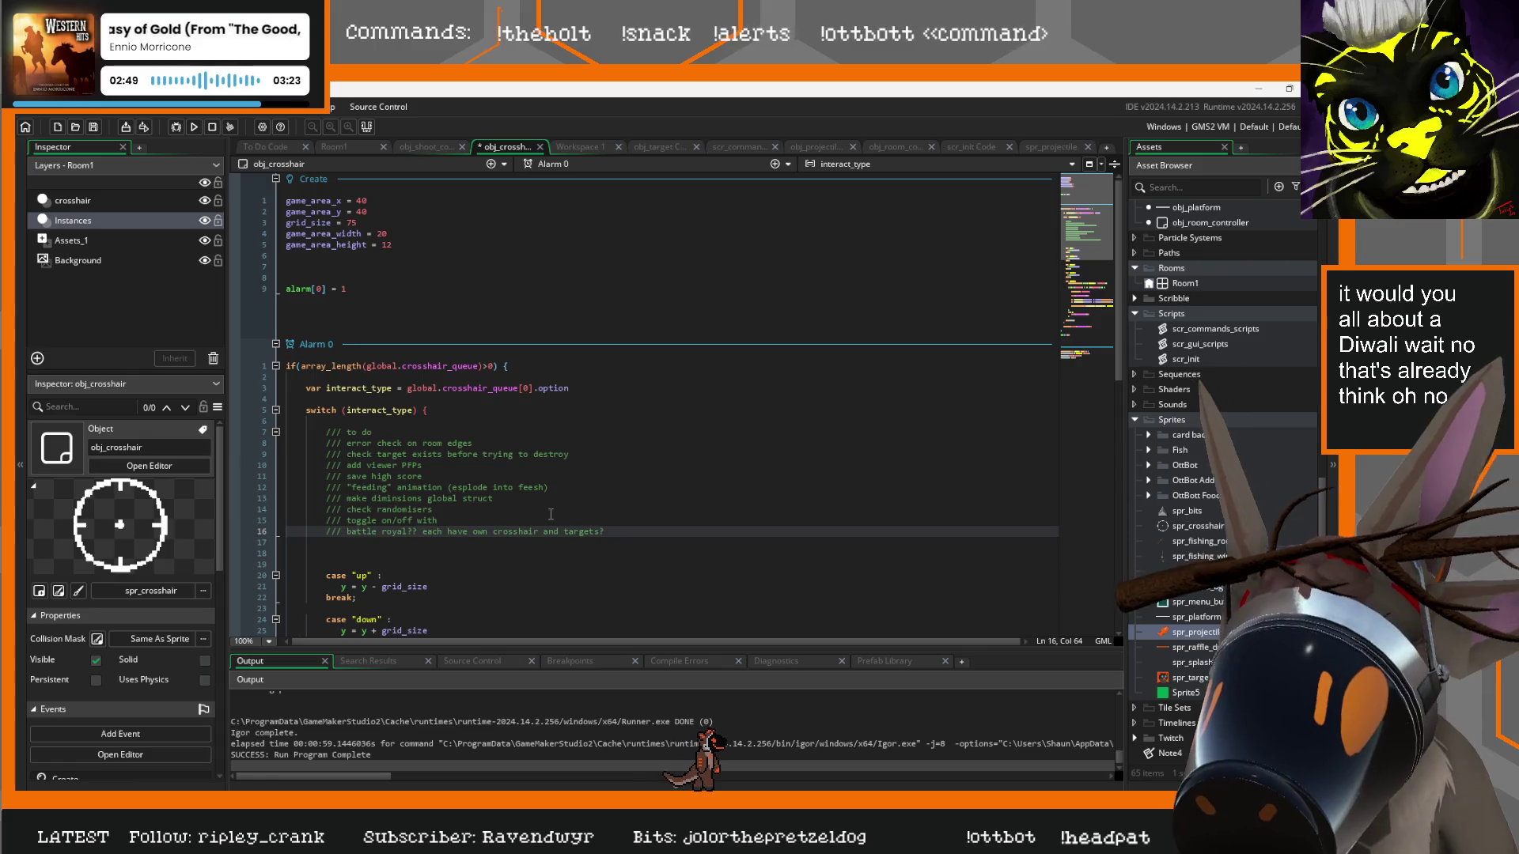
{"action": "type", "text": " Target mov"}
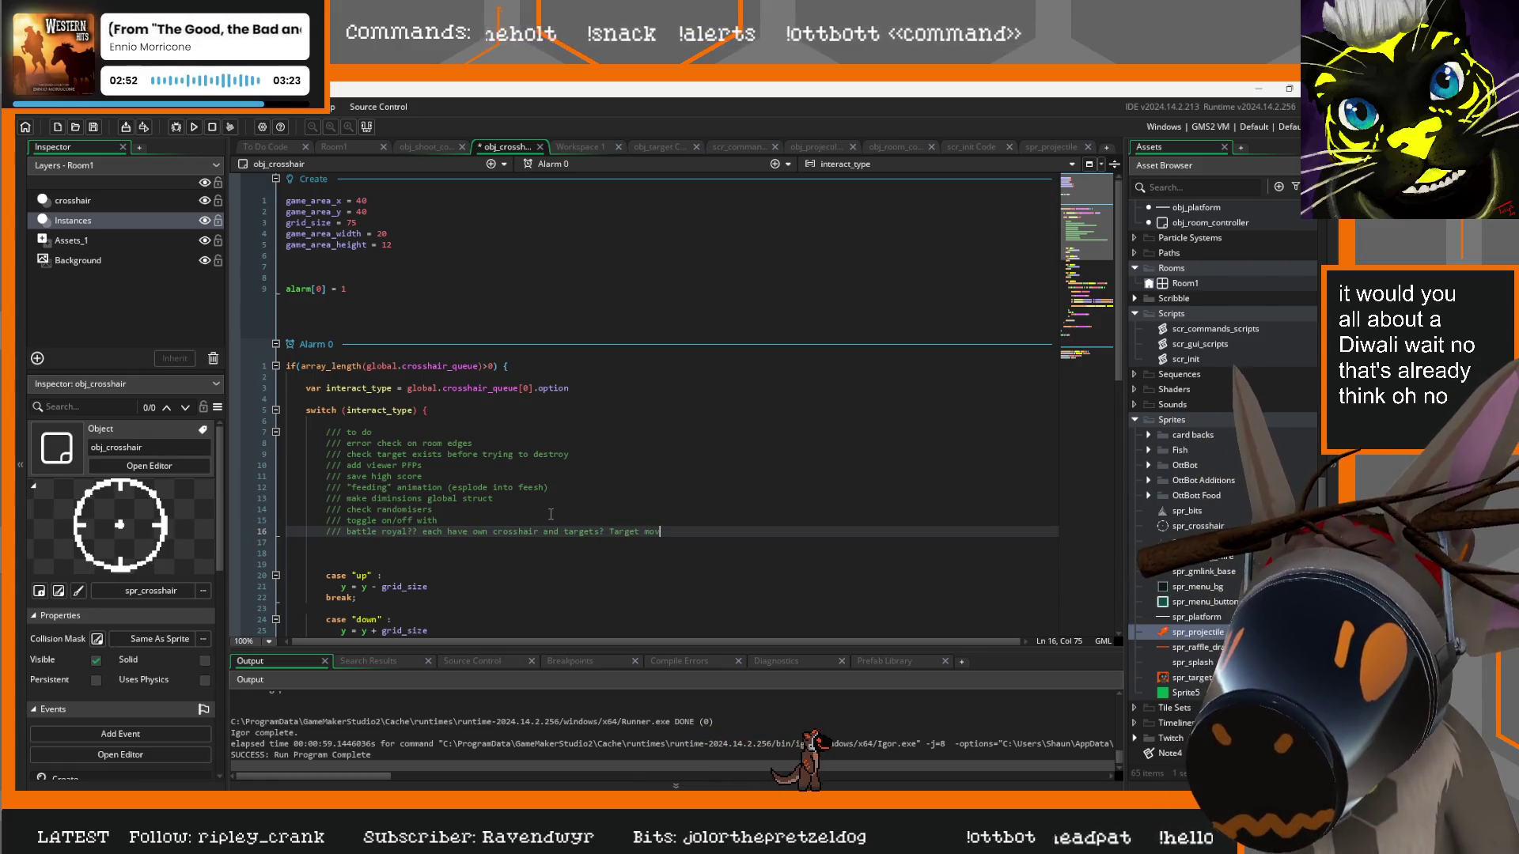
{"action": "type", "text": "es? Coord"}
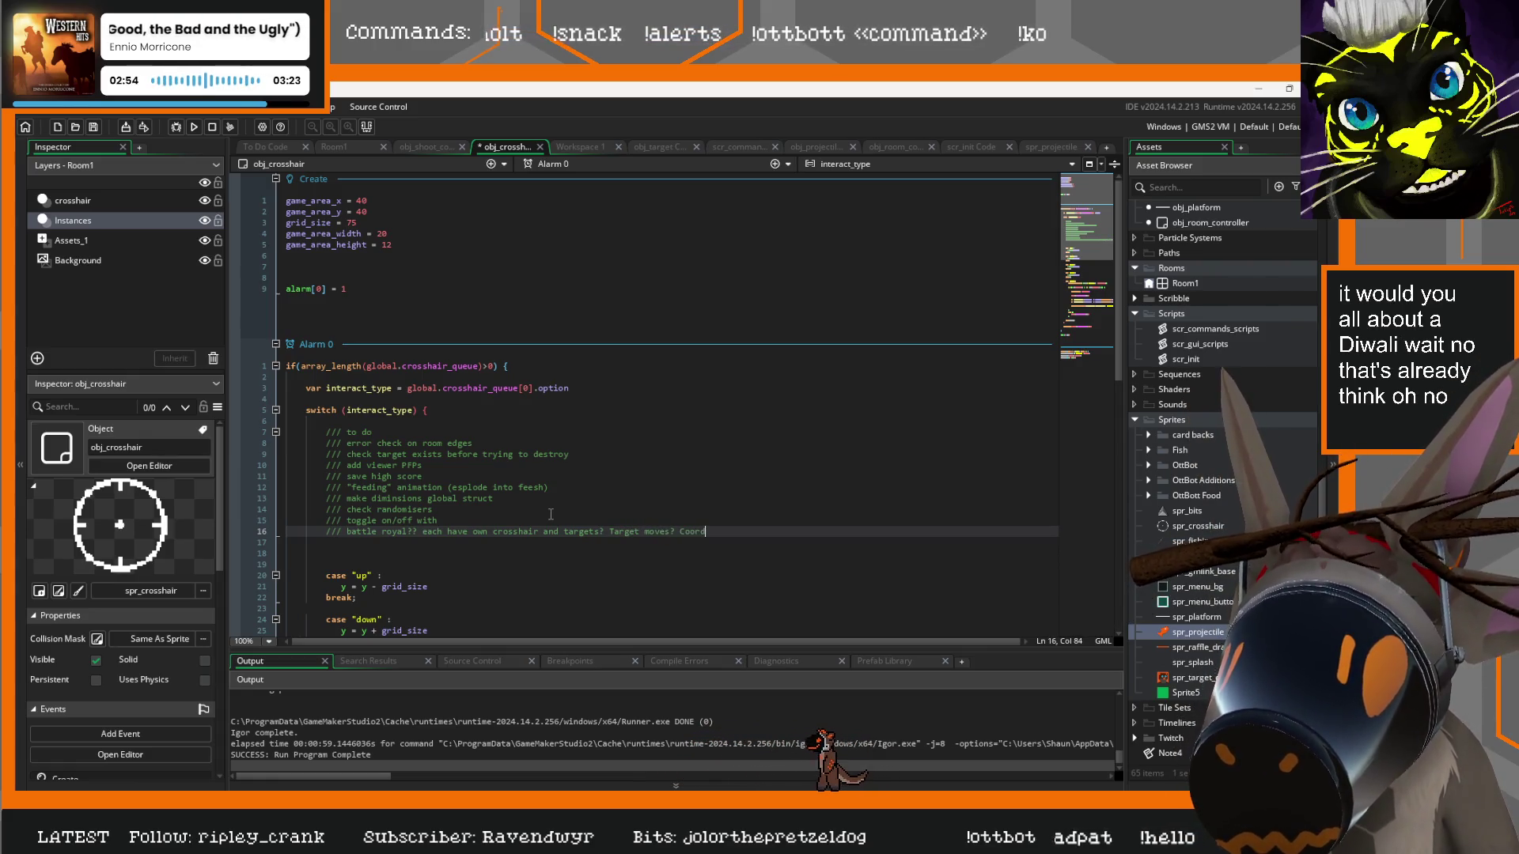
{"action": "type", "text": "inate system?"}
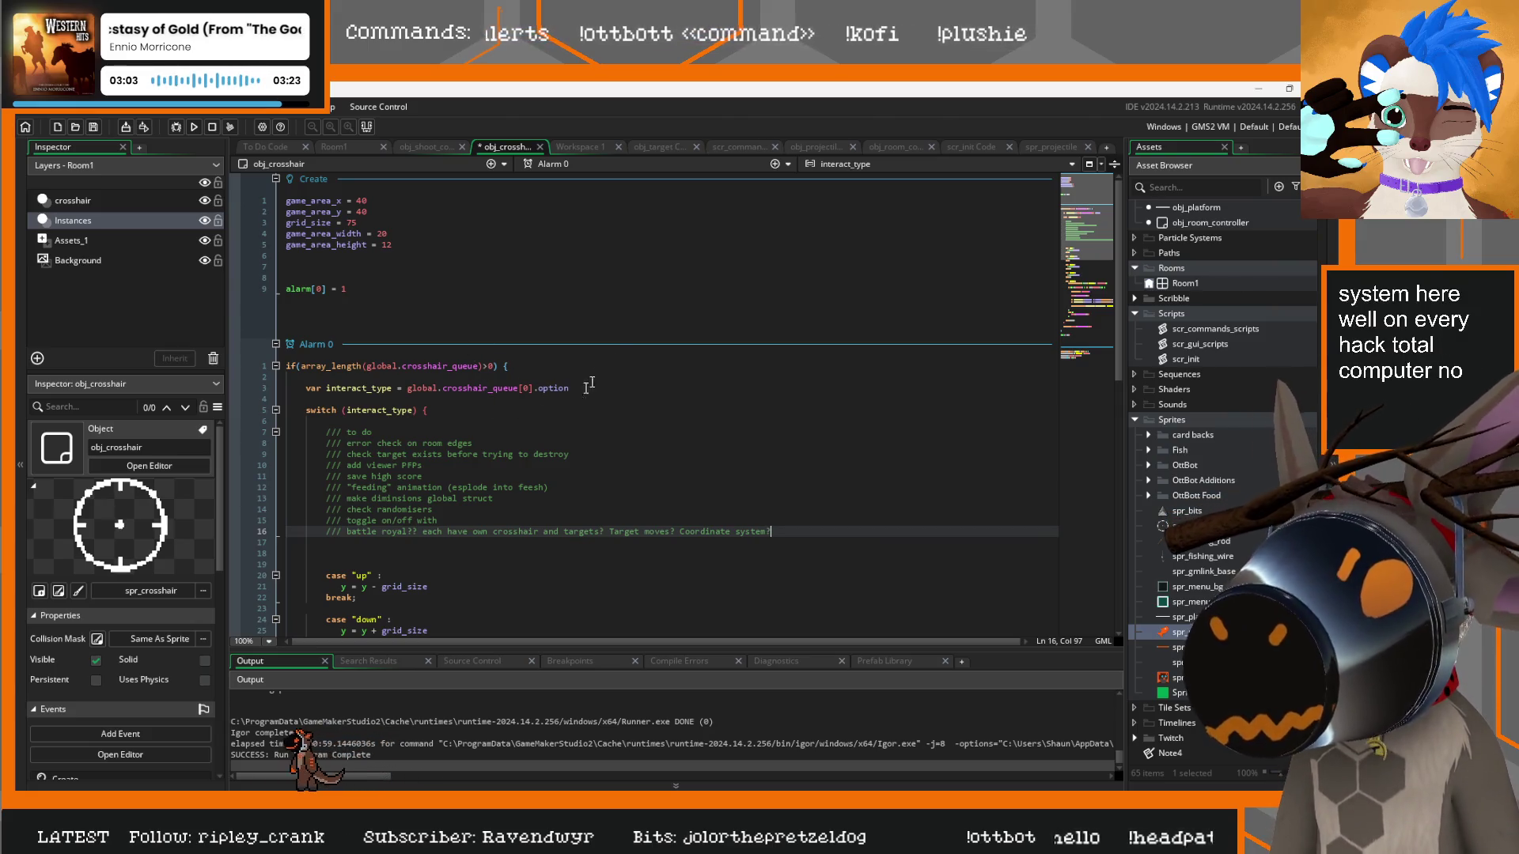
{"action": "left_click", "coordinate": [413, 291]}
{"action": "key", "text": "Return"}
{"action": "key", "text": "Return"}
{"action": "type", "text": "c"}
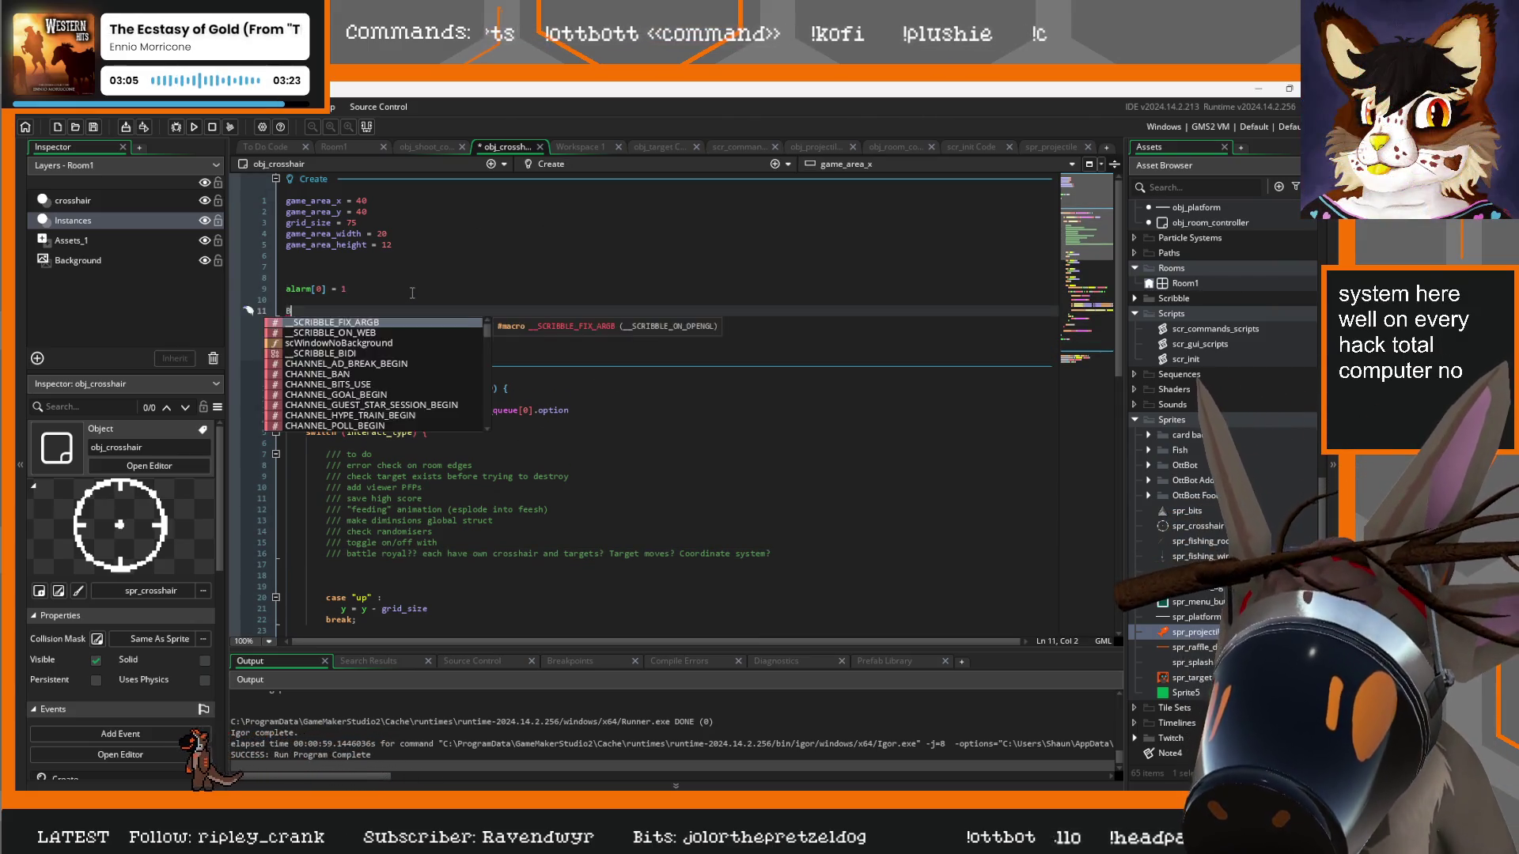
{"action": "type", "text": "EEP BOOP I"}
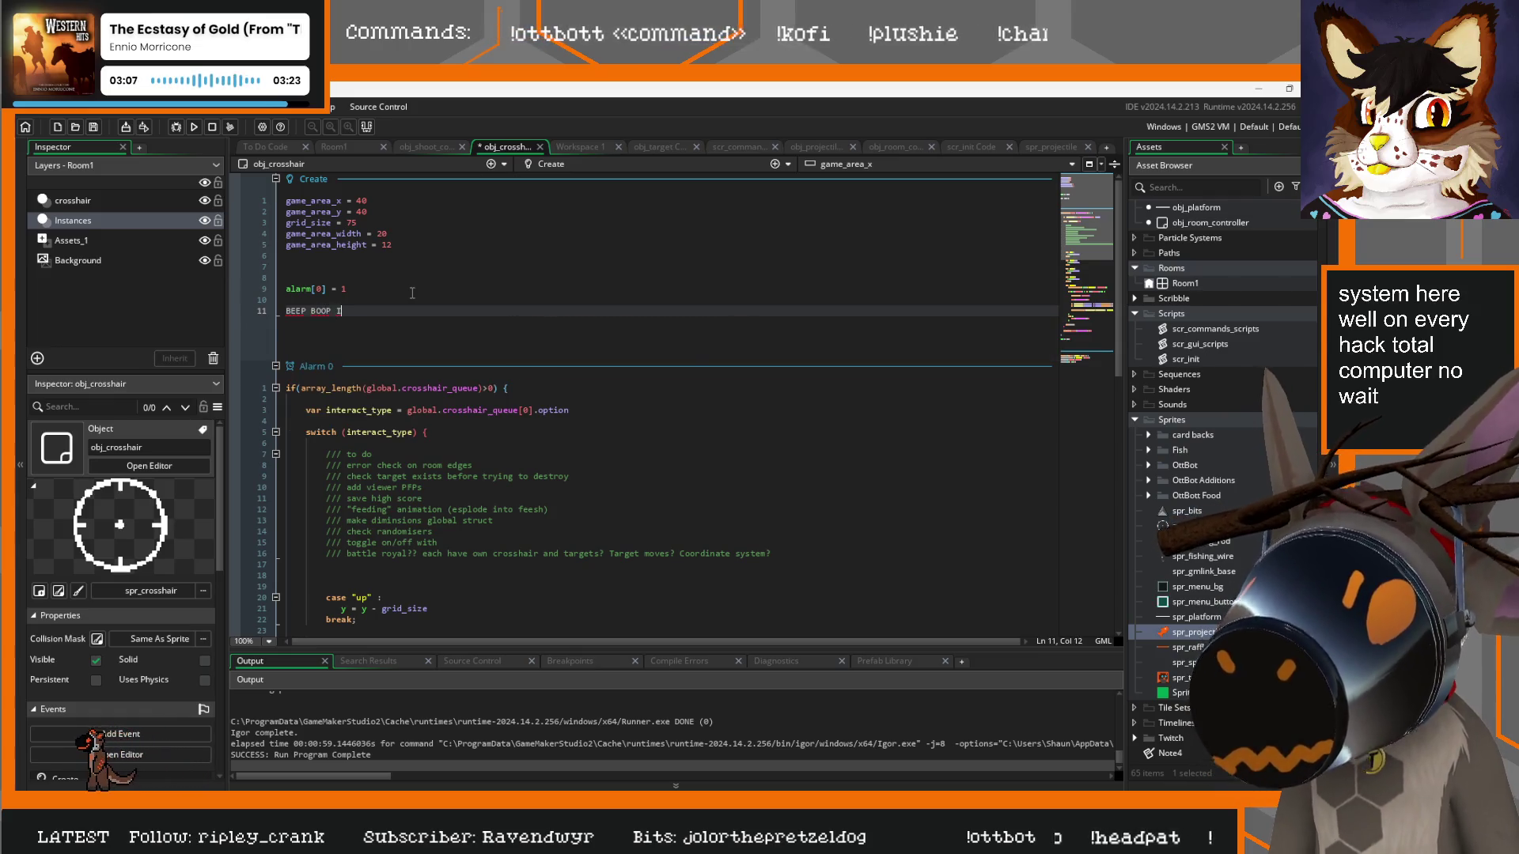
{"action": "type", "text": " AM SNUGGS"}
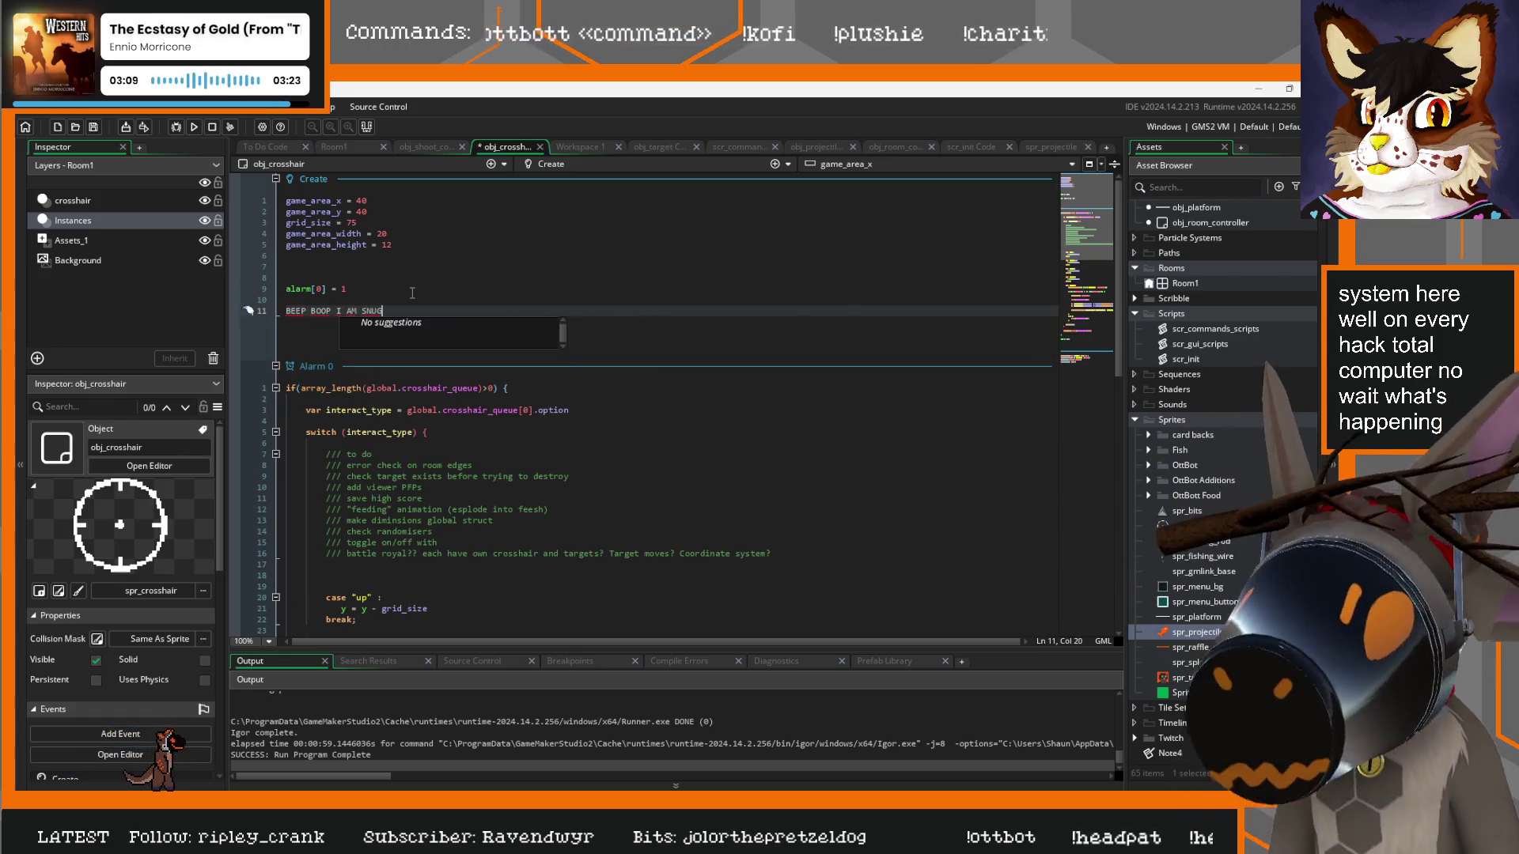
{"action": "key", "text": "Return"}
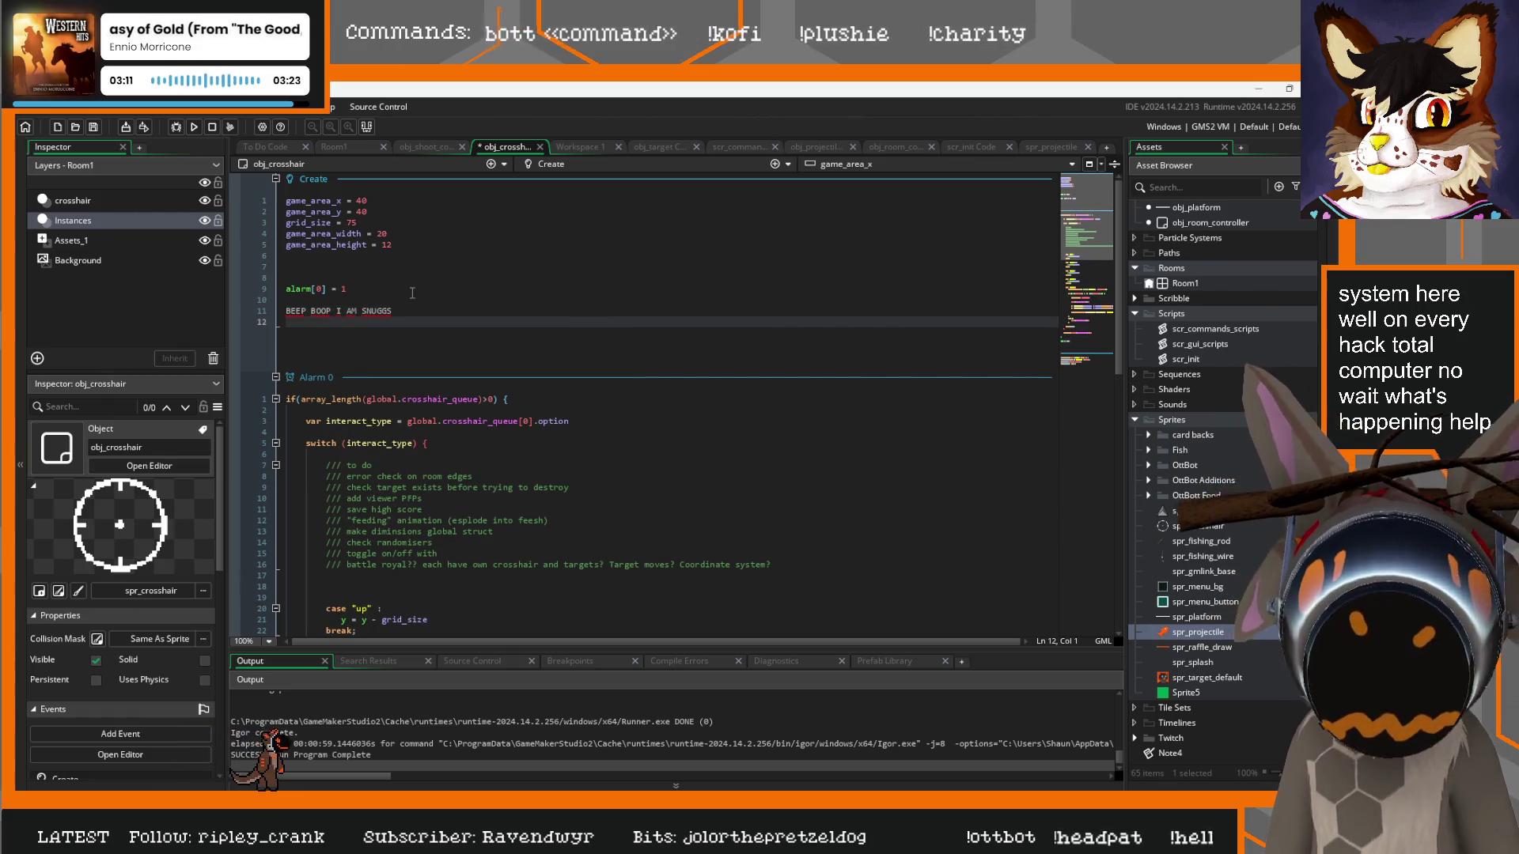
{"action": "key", "text": "Up"}
{"action": "key", "text": "Up"}
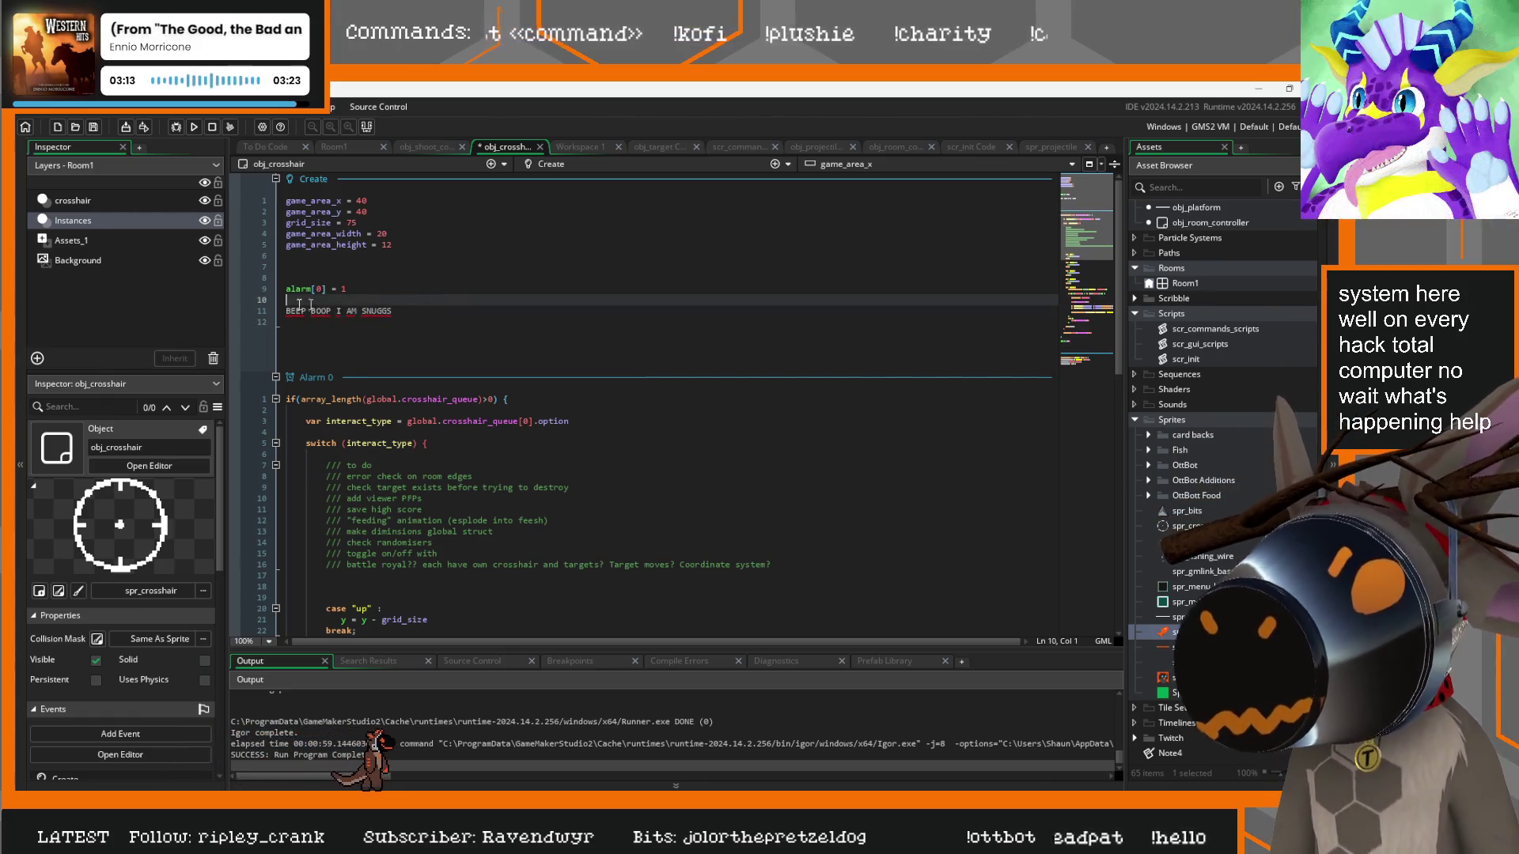
{"action": "triple_click", "coordinate": [411, 313]}
{"action": "key", "text": "BackSpace"}
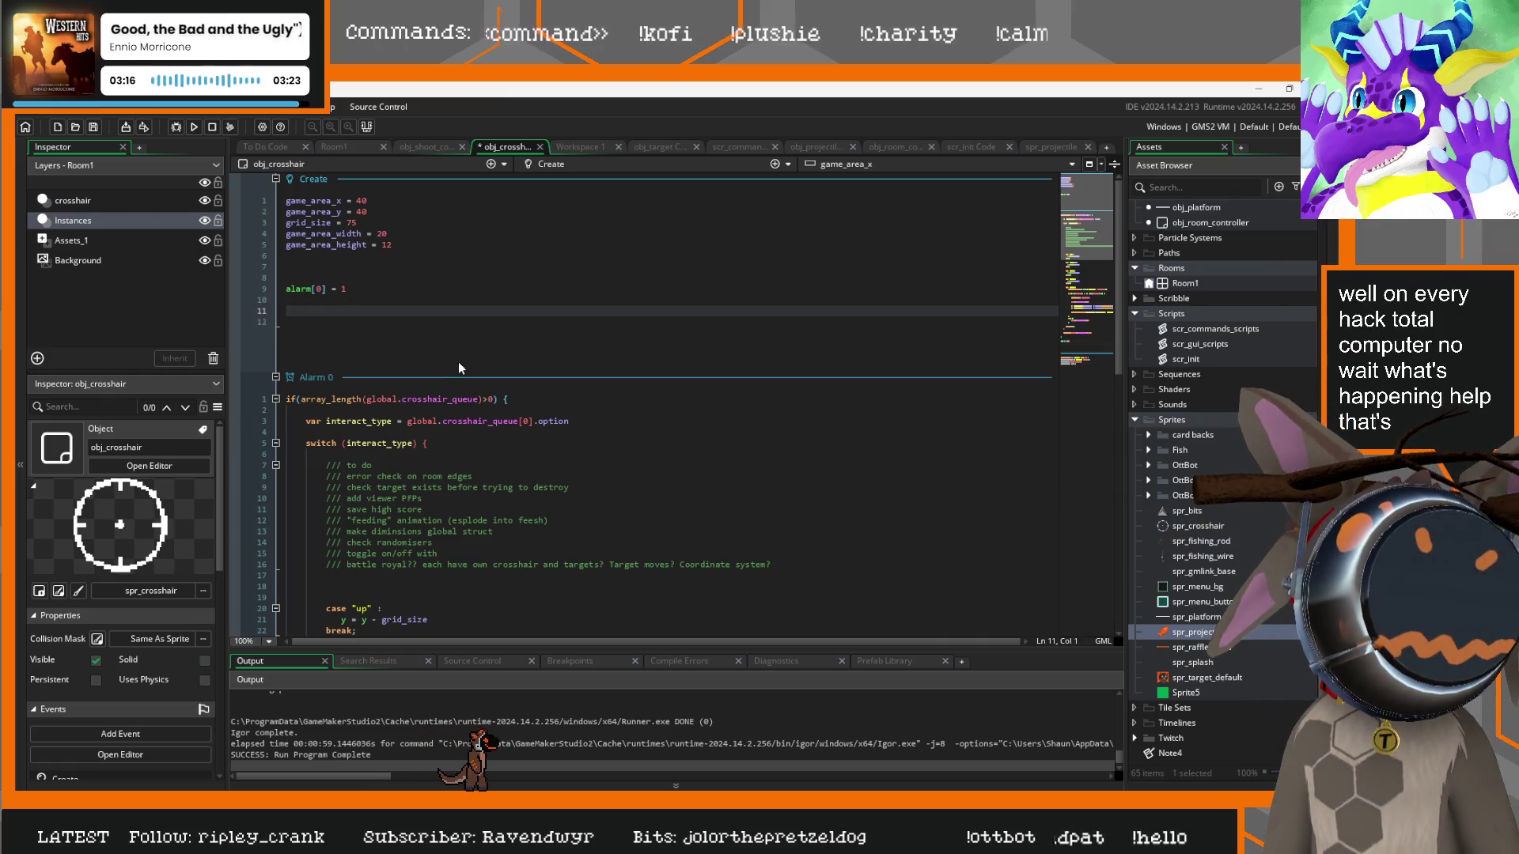